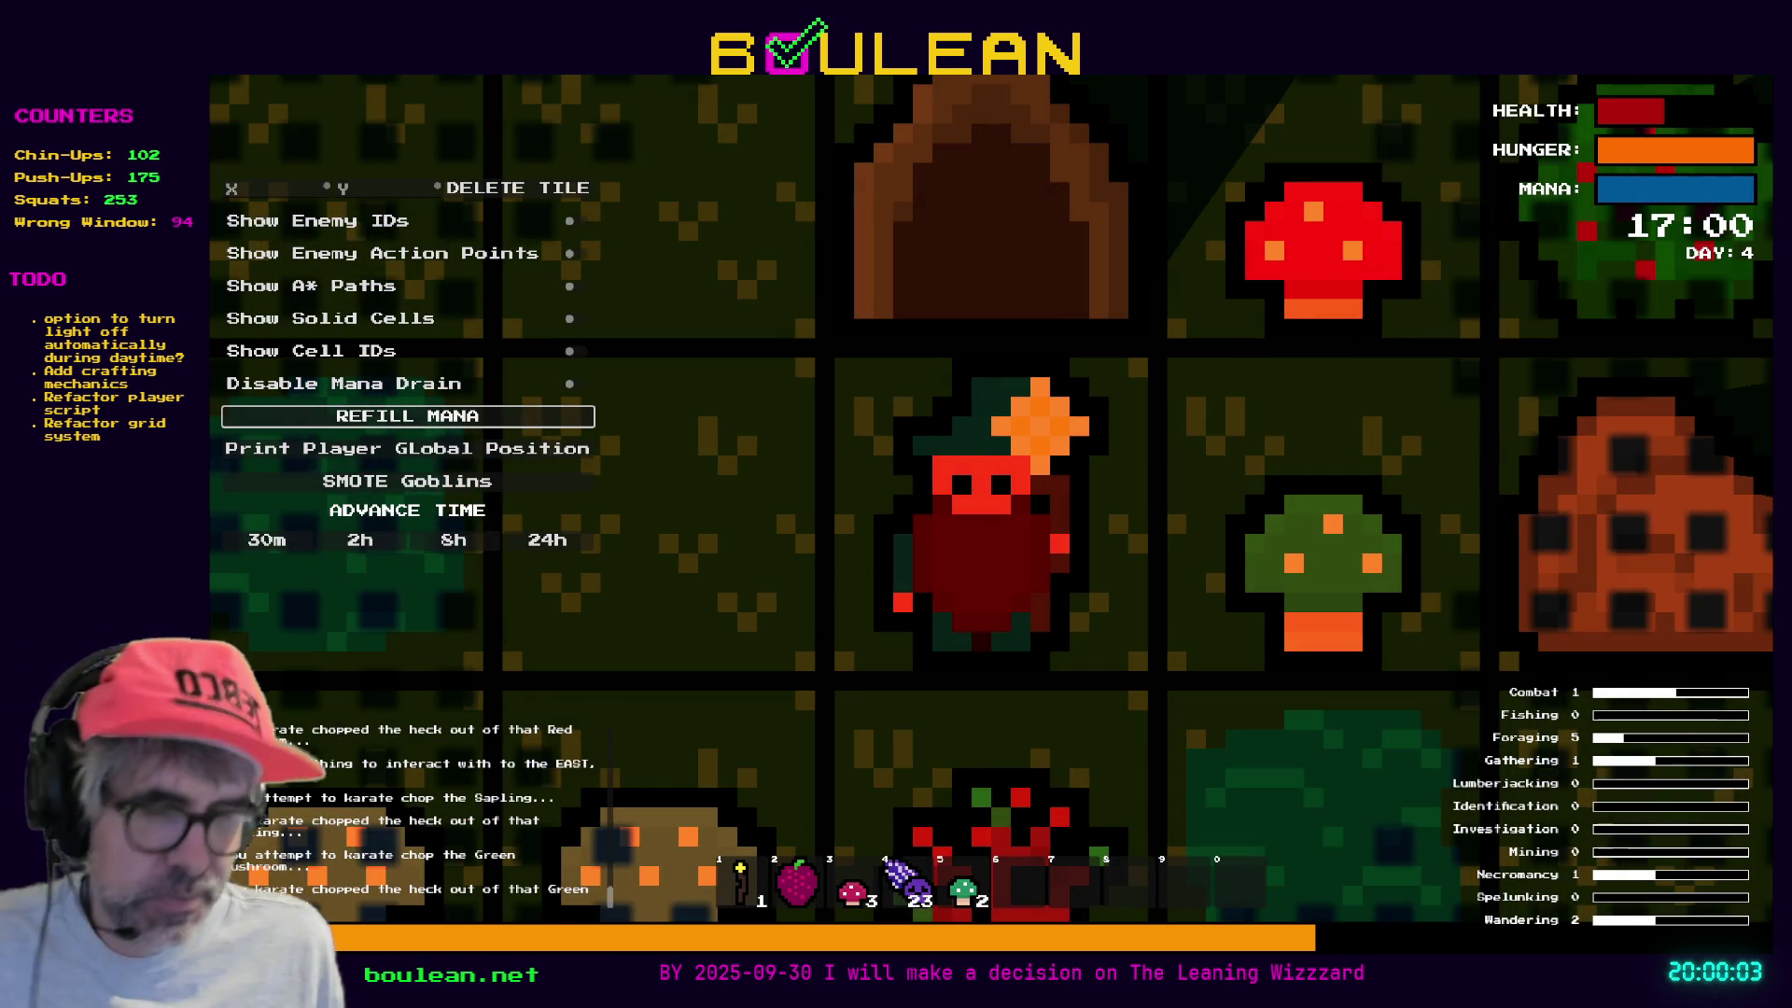
- Restart Boulean with F5 so a fresh world begins on Day 1 at 12:00
key("F5")
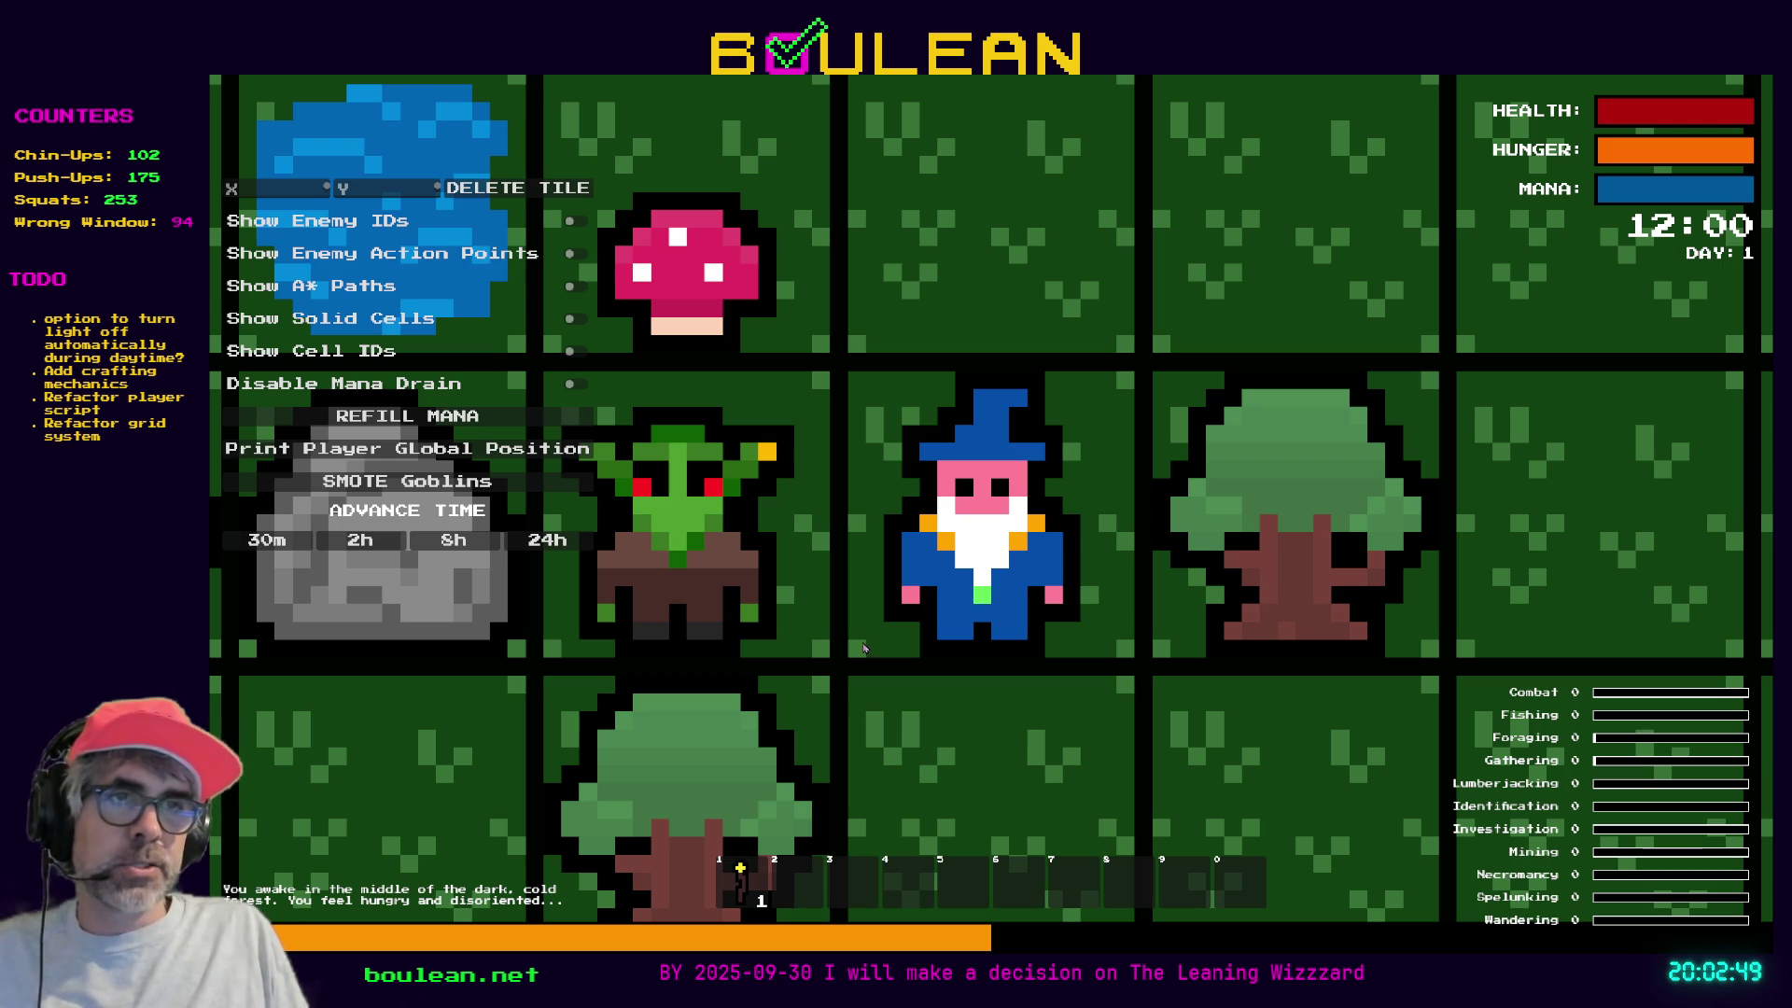
scroll(839, 639, "up", 1)
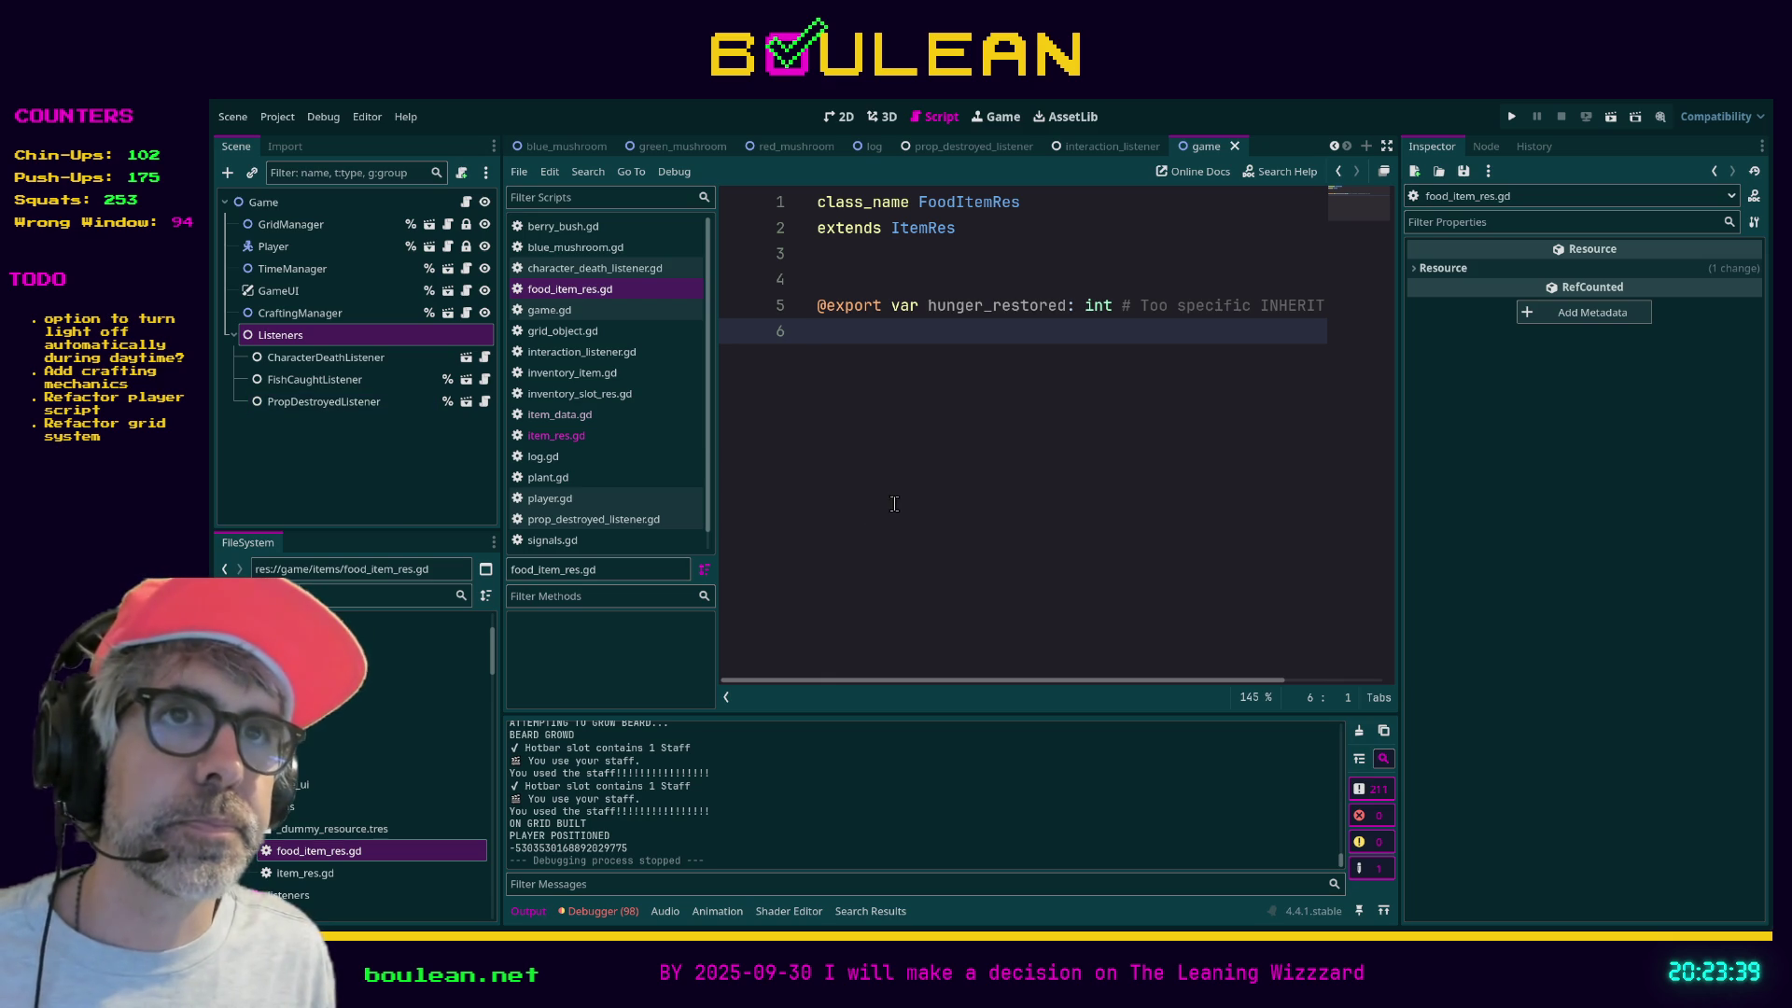
- Save food_item_res.gd with its FoodItemRes class and hunger_restored export
key("ctrl+s")
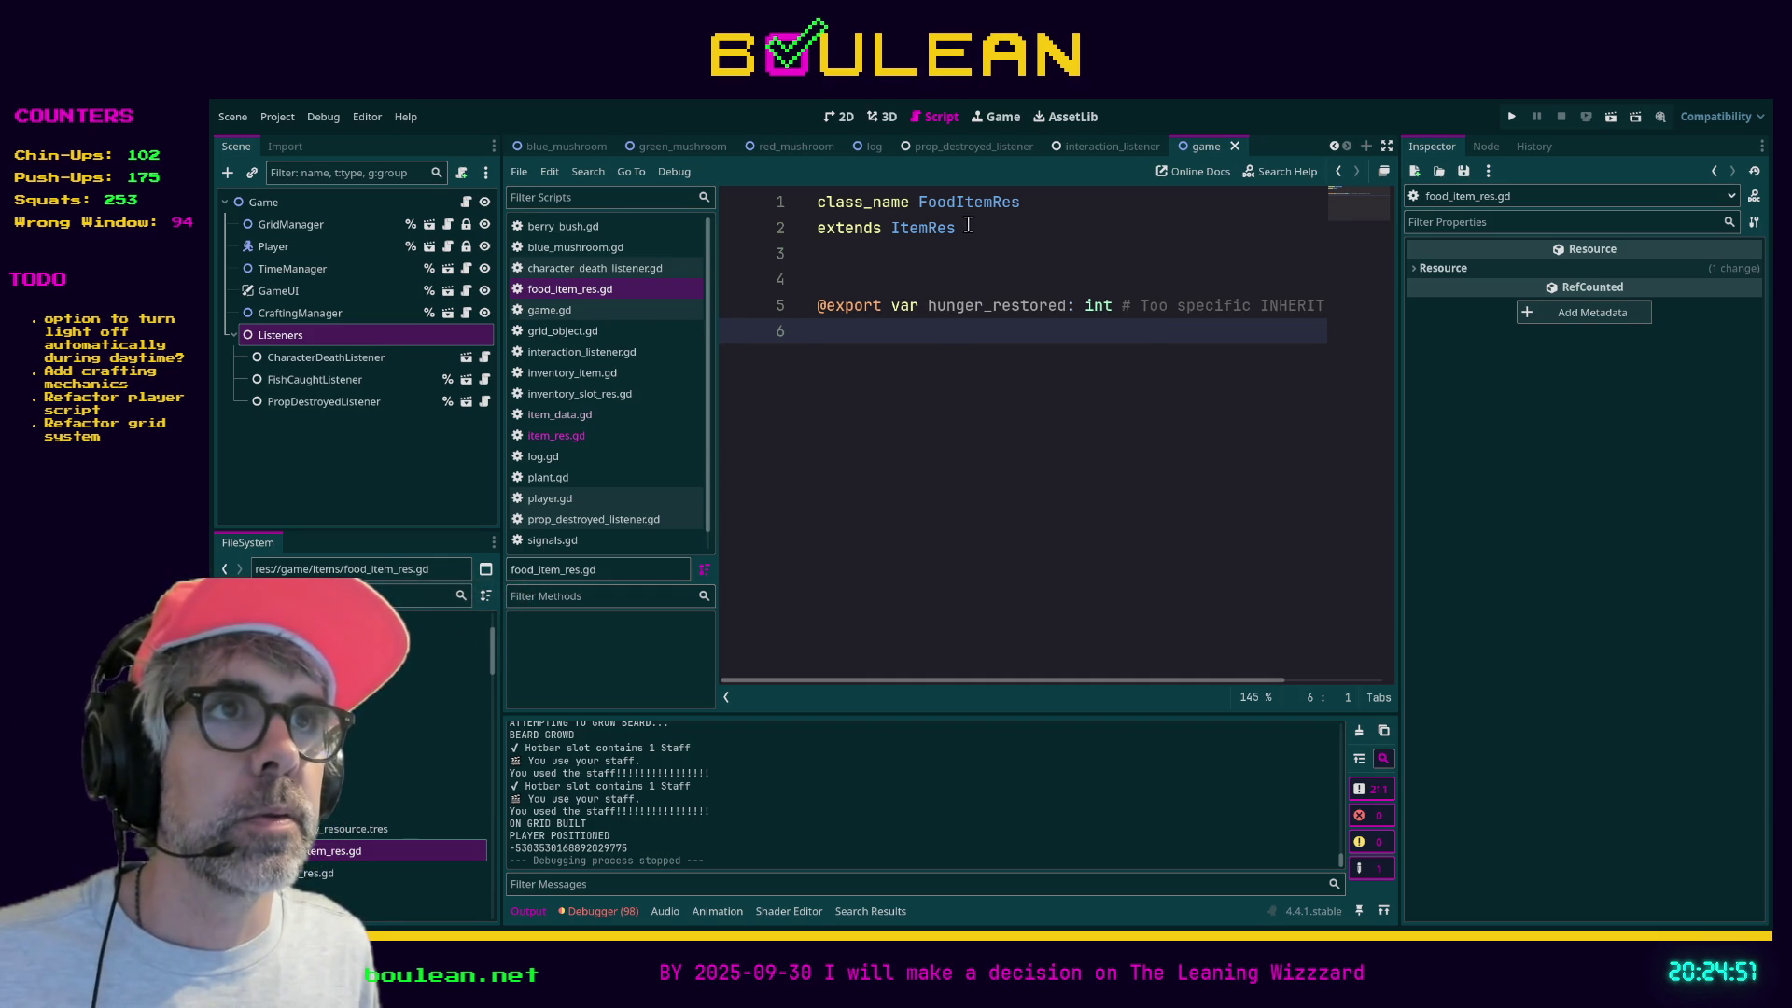
- Browse res://game/items/ in FileSystem and open material_item_res.gd in the script editor
left_click(355, 729)
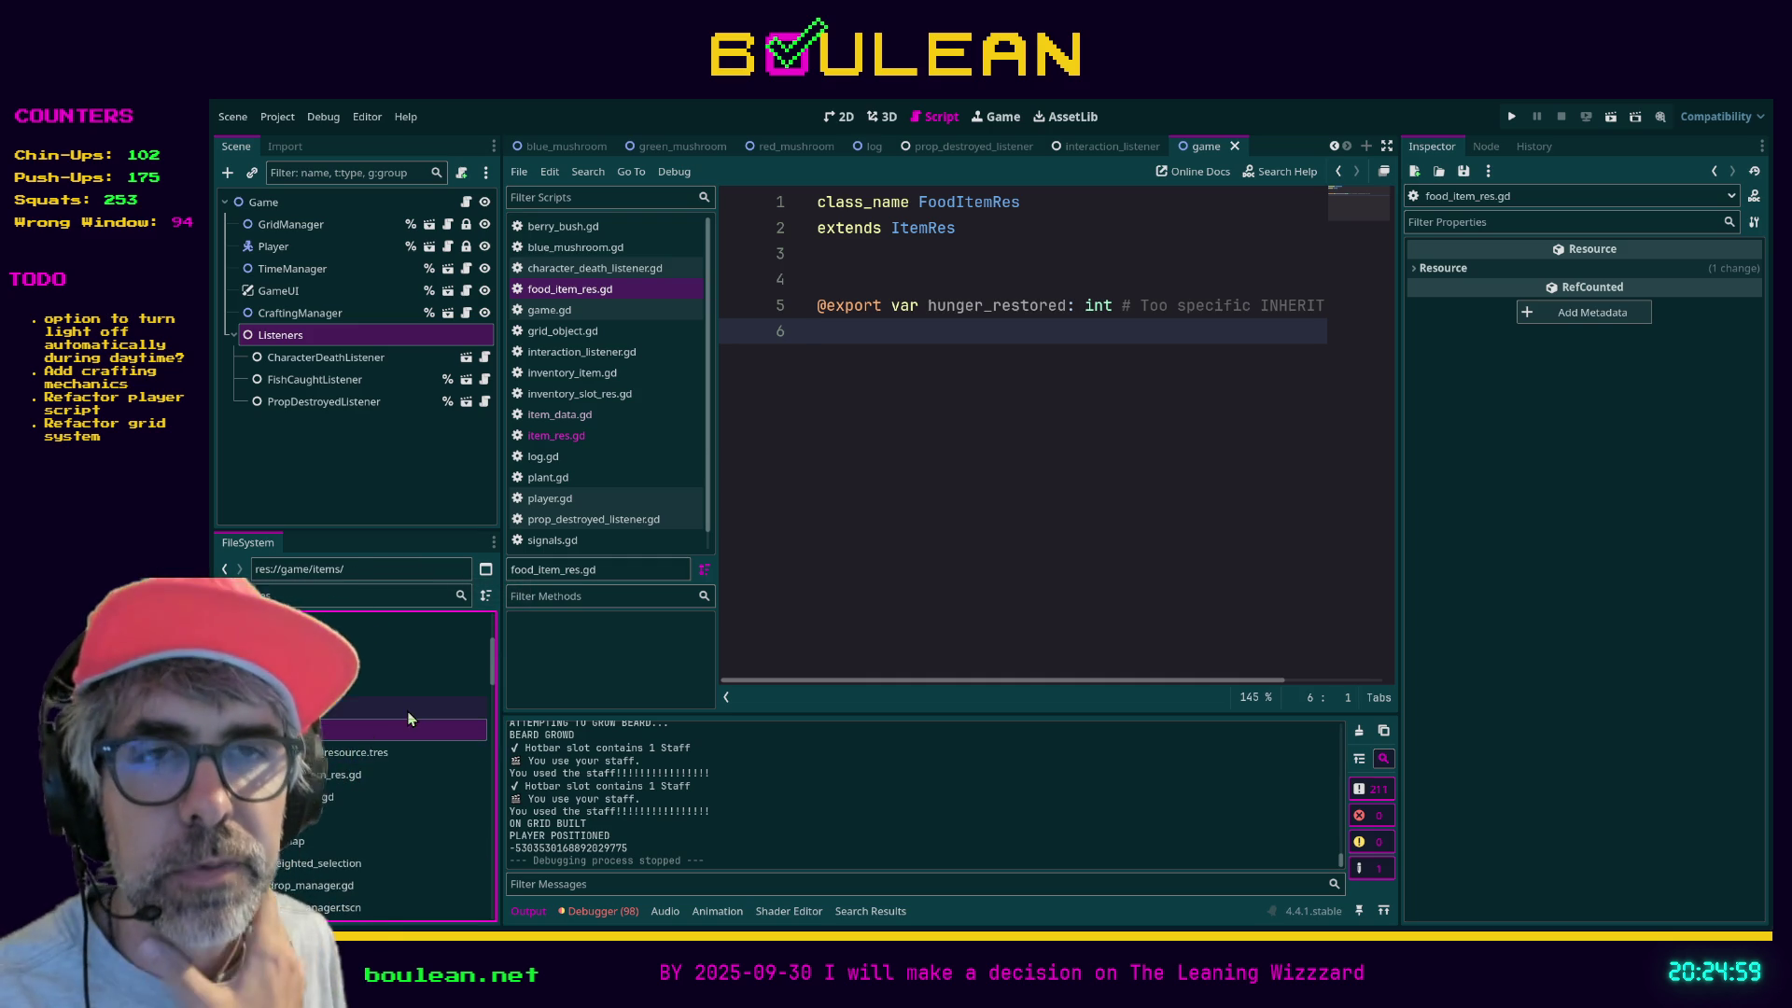
scroll(392, 709, "down", 2)
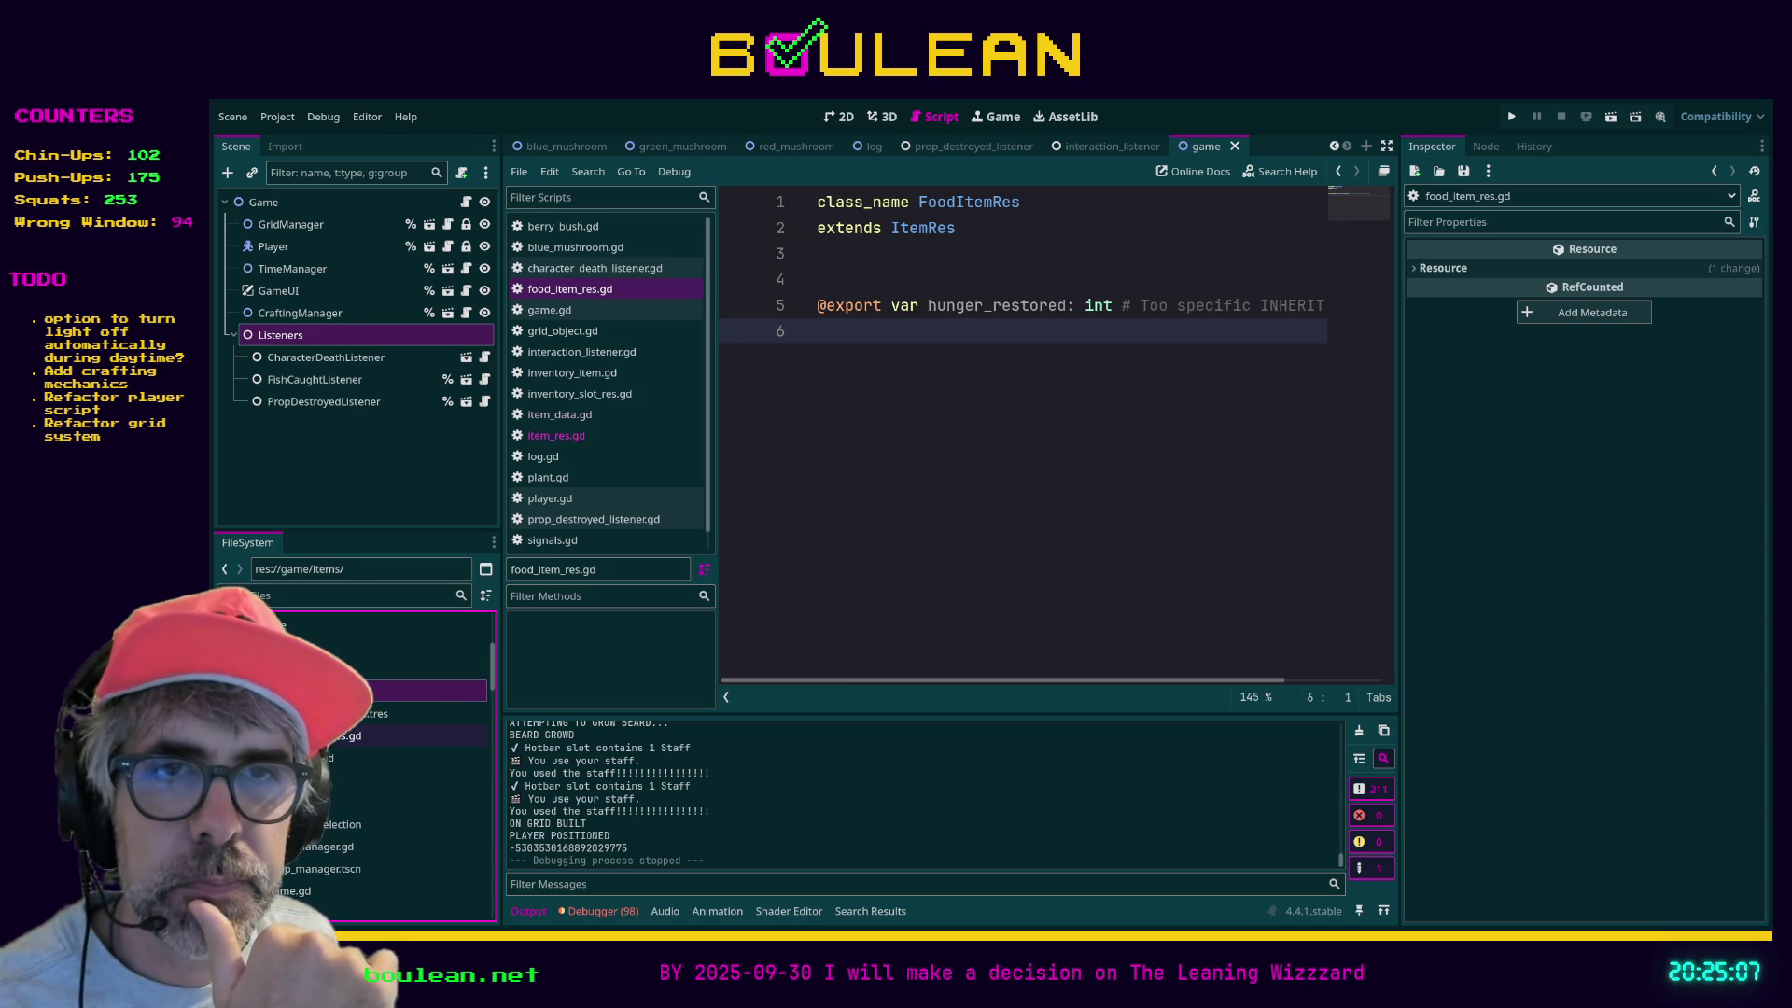
left_click(370, 716)
left_click(382, 736)
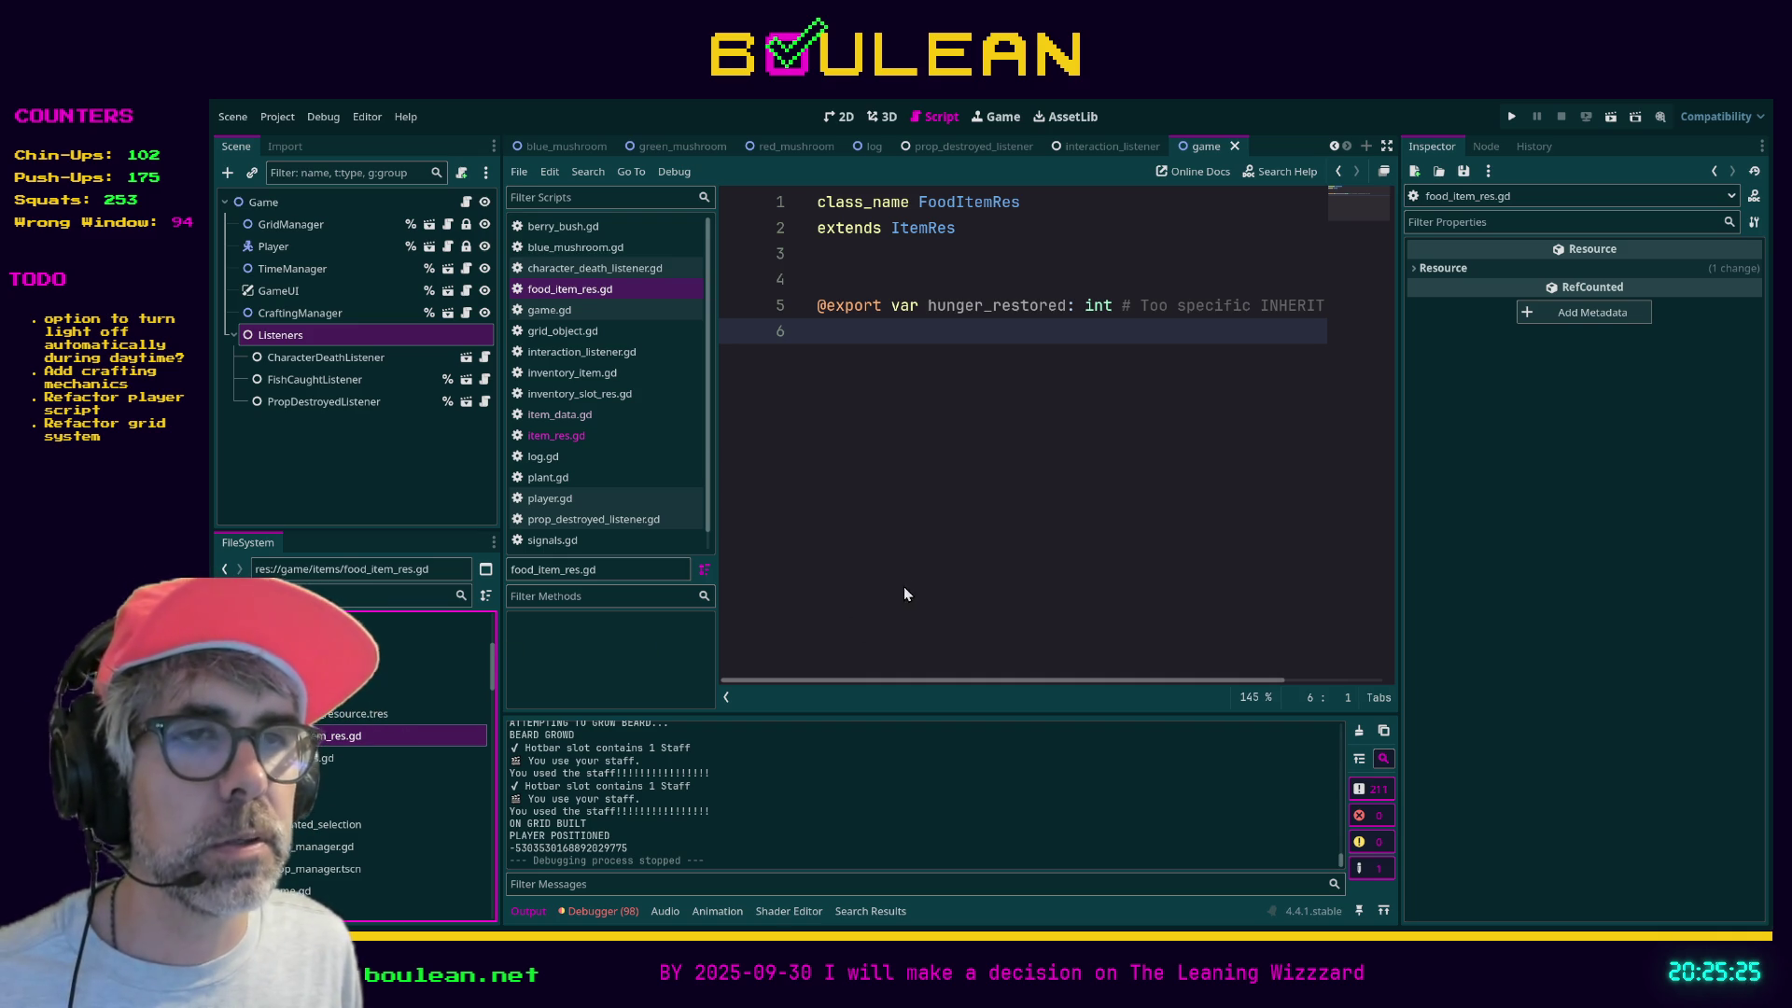
double_click(334, 787)
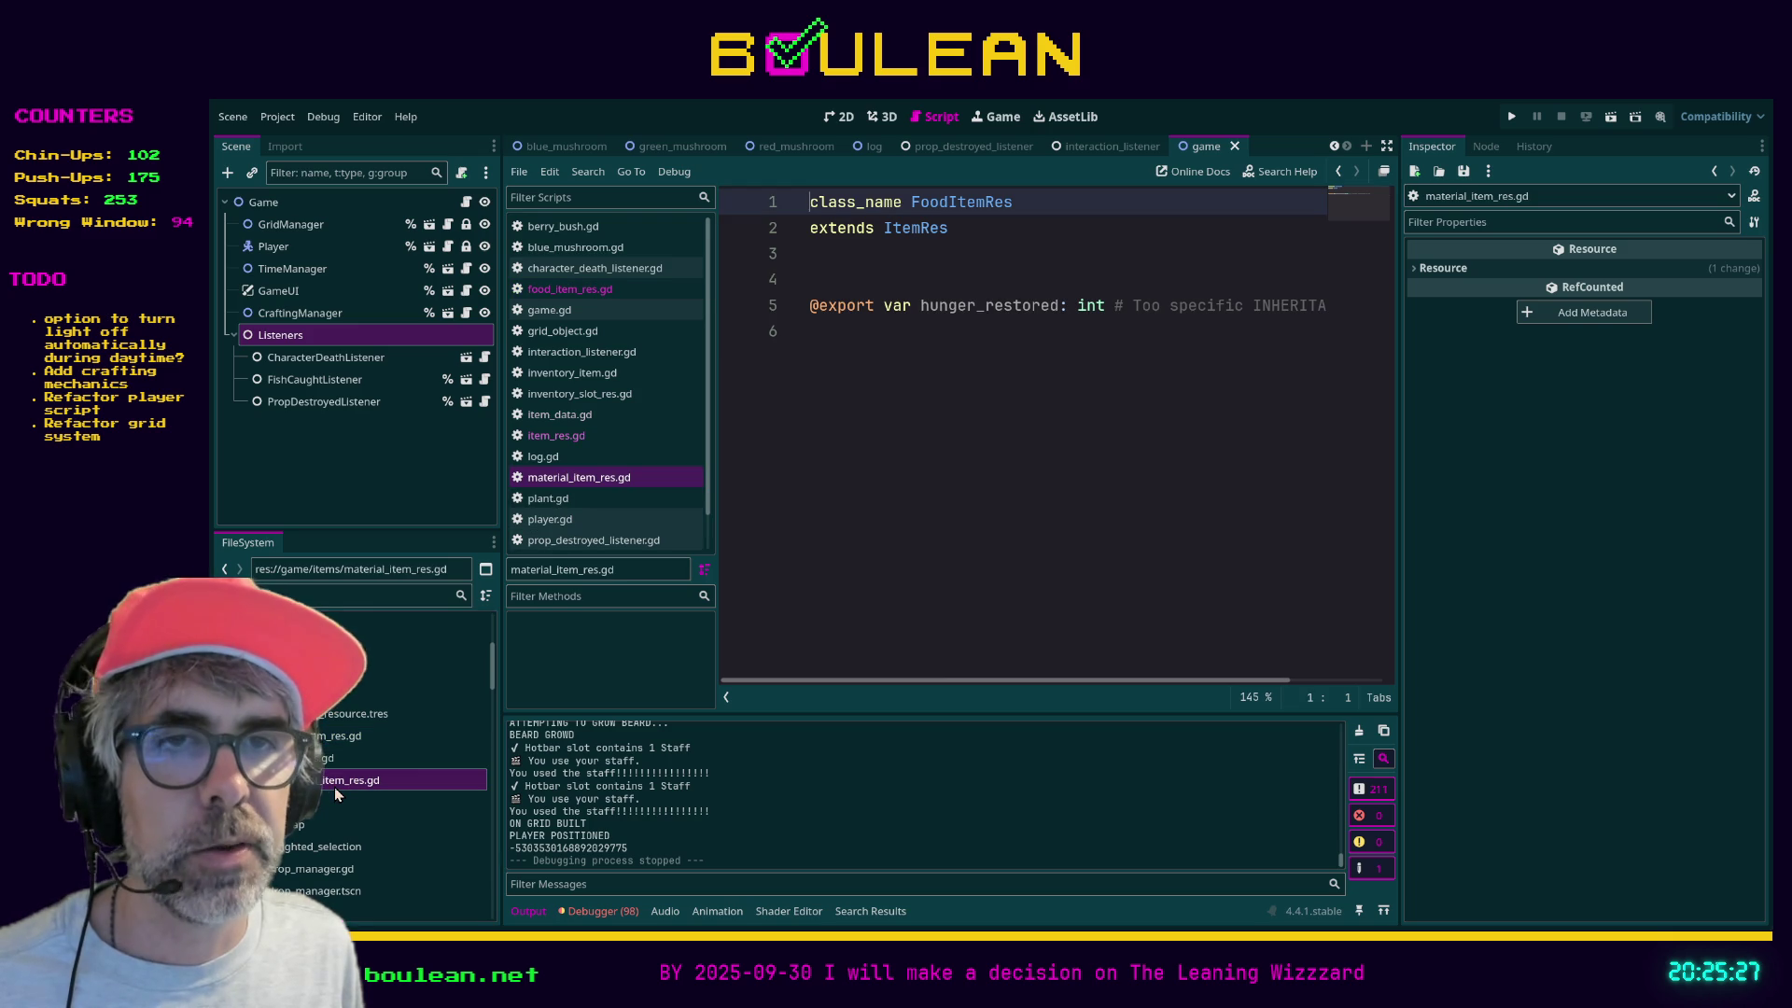
- Change the class name to MaterialItemRes and remove the hunger_restored export line
left_click_drag(956, 201, 919, 201)
type("Material")
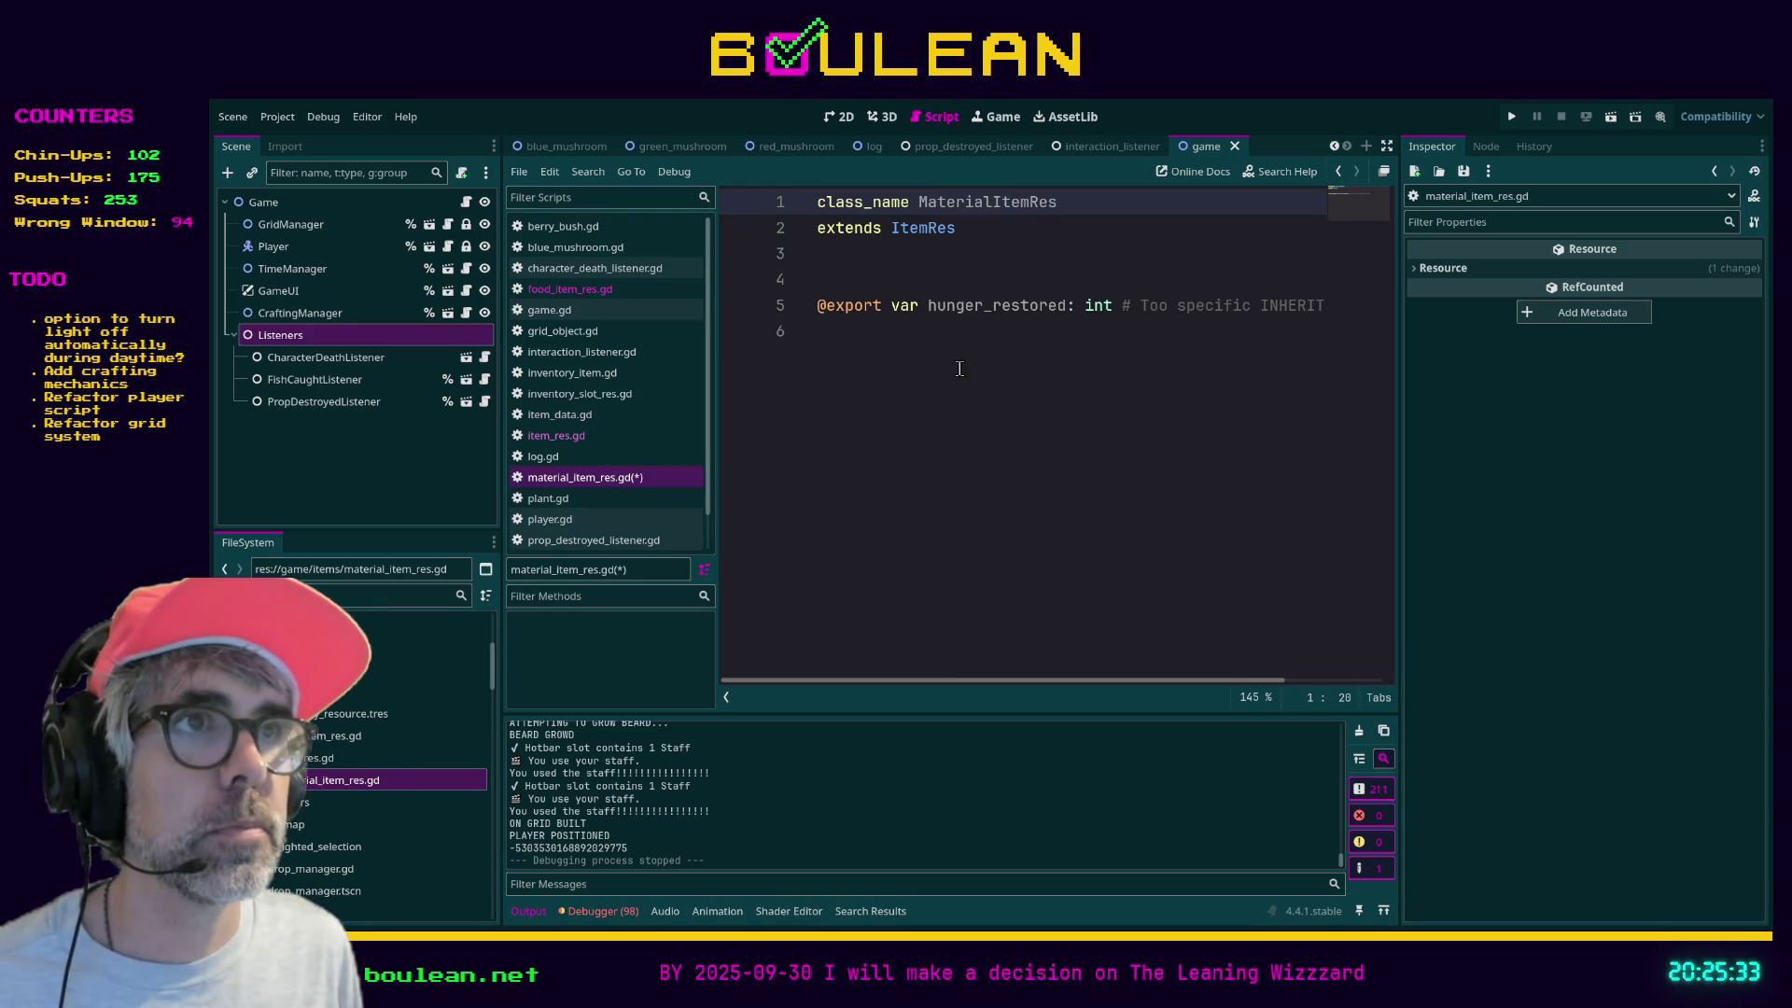
left_click(929, 308)
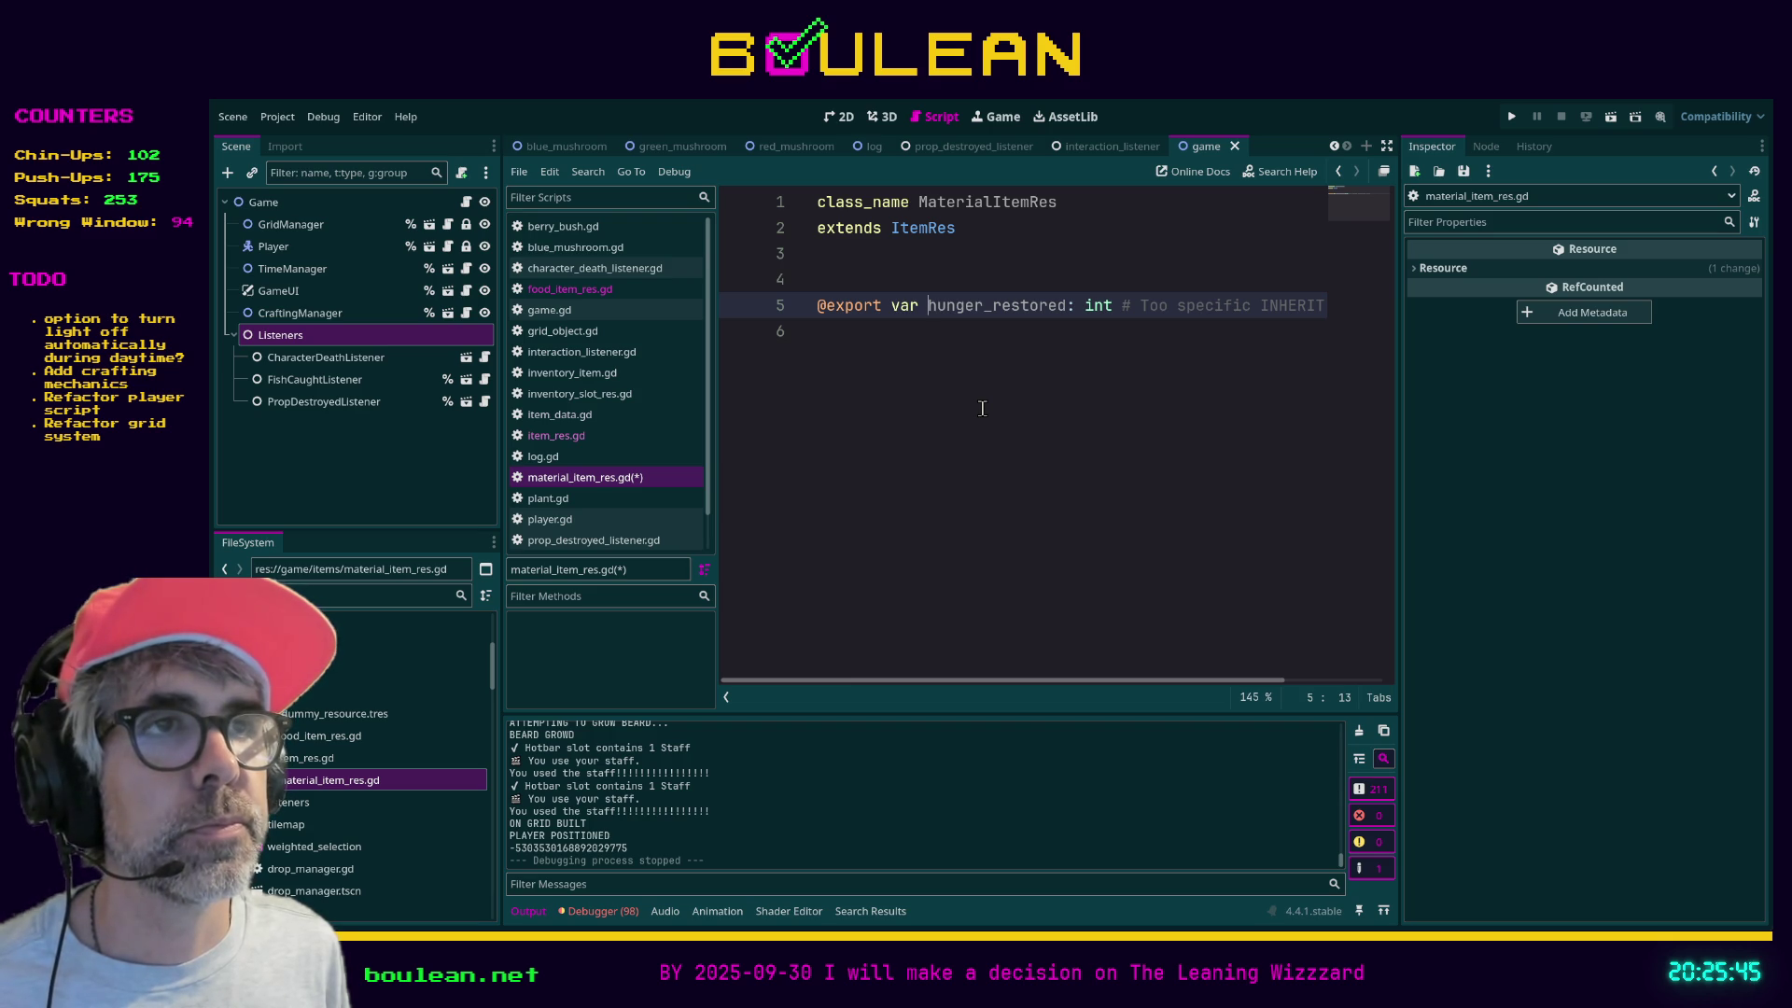
key("shift+End")
key("ctrl+z")
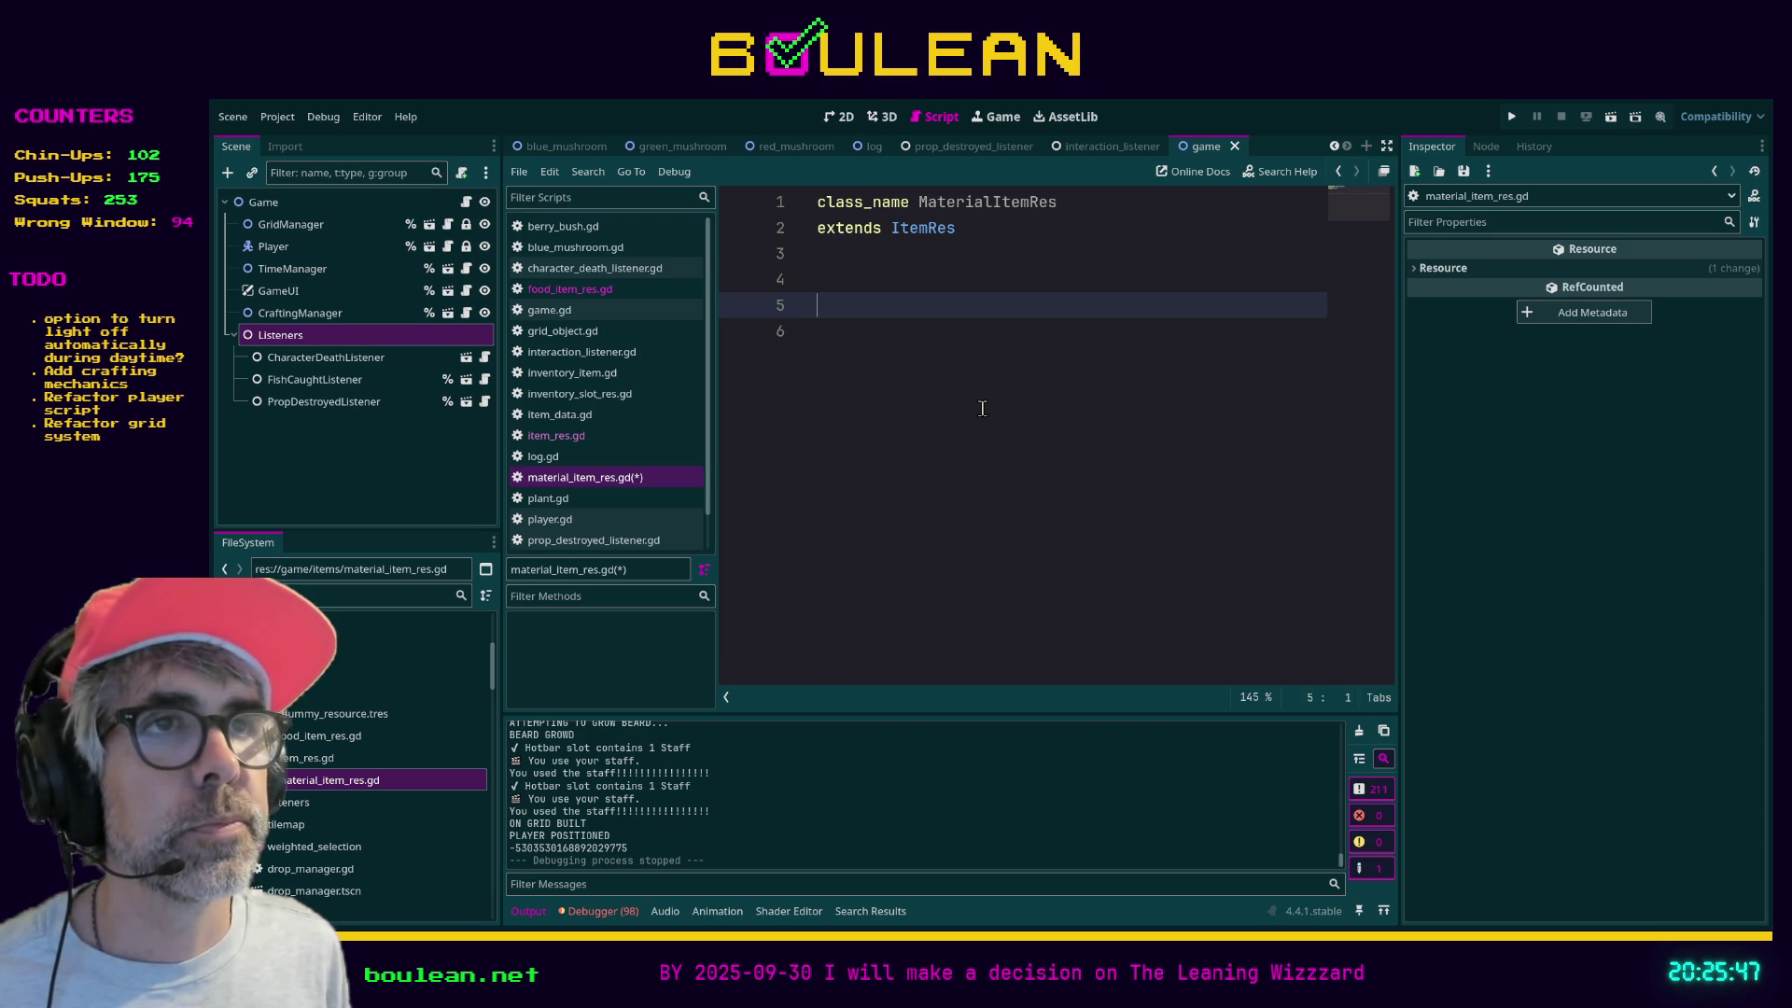
- Save material_item_res.gd and view character_death_listener.gd's enemy-died handler
key("ctrl+s")
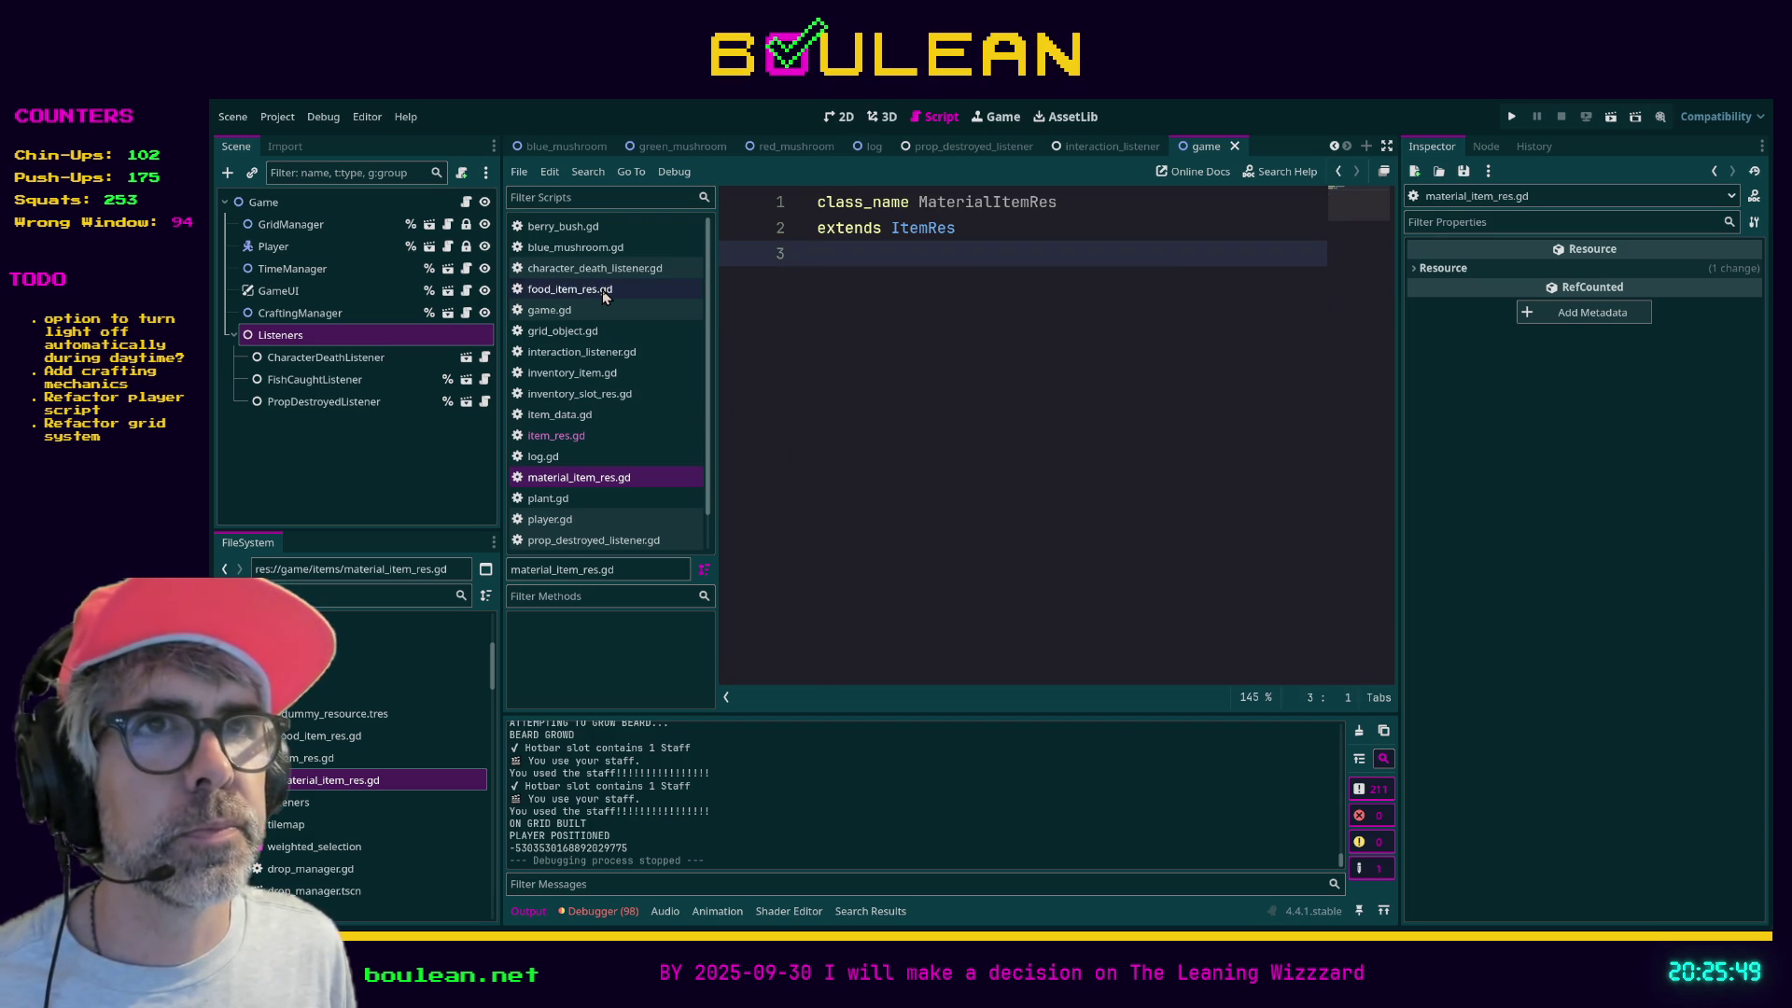
left_click(608, 270)
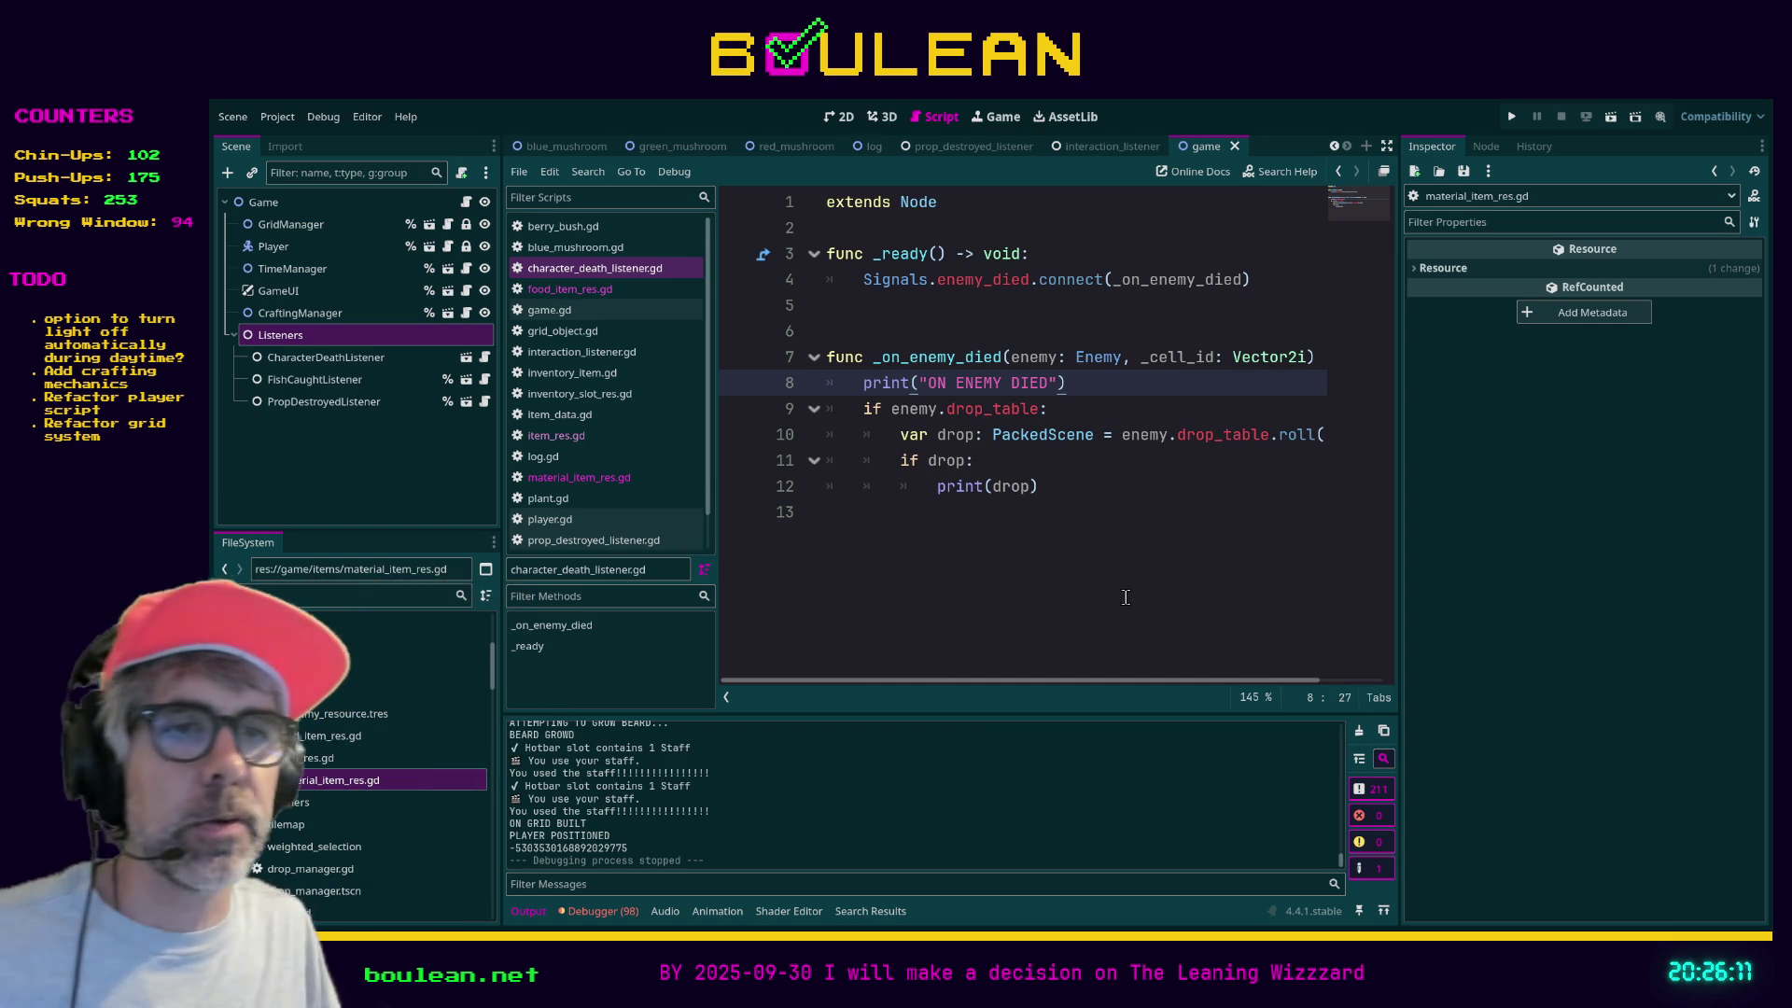
left_click(892, 571)
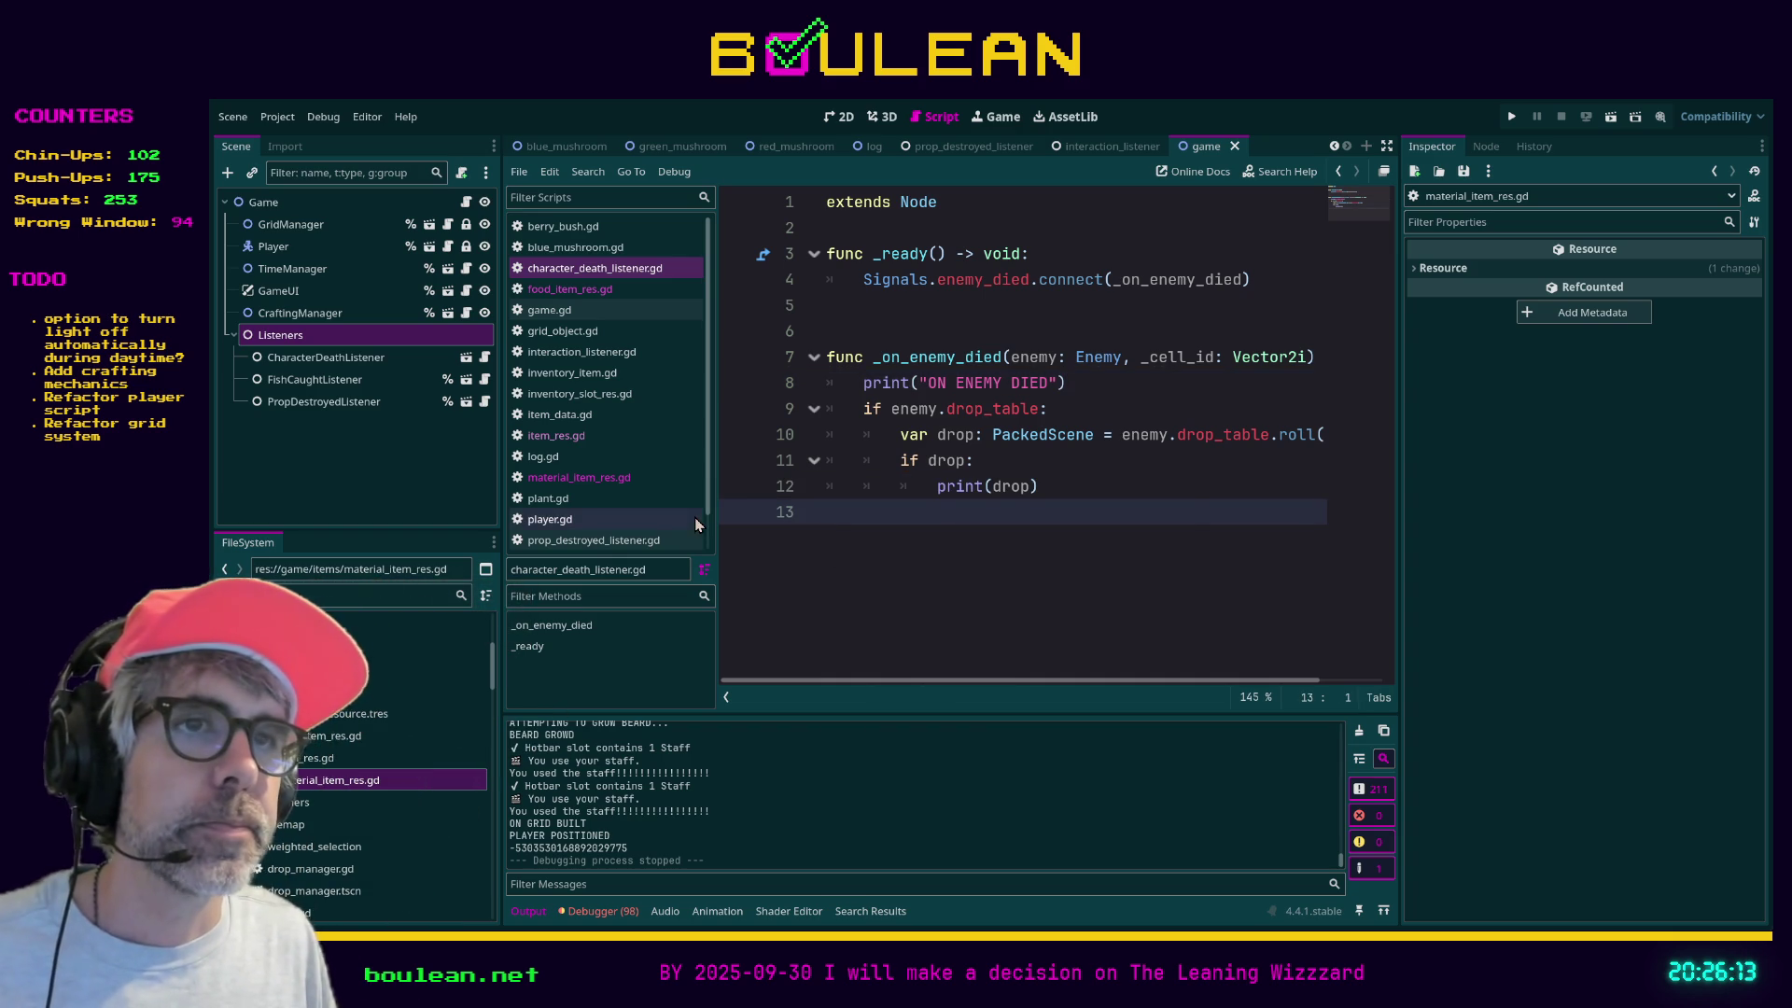
- Widen the code editor so the long _on_enemy_died lines fit fully
left_click_drag(717, 509, 698, 510)
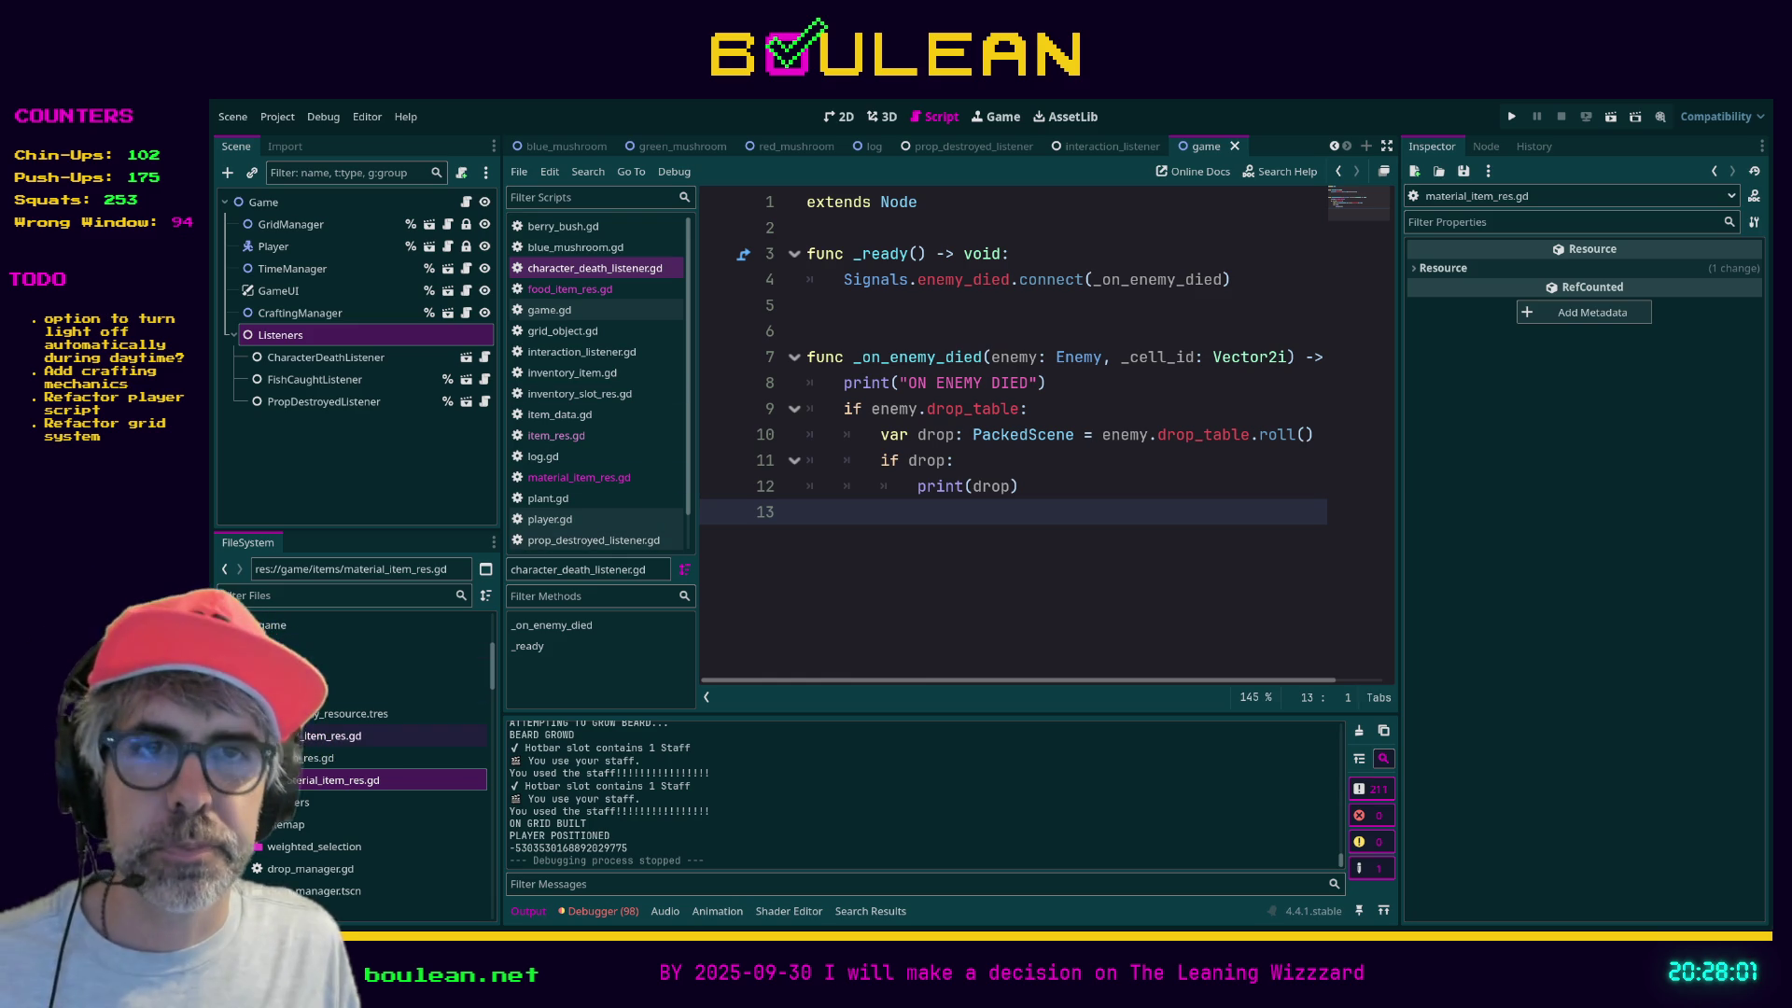
- View item_res.gd's Items enum and add a food_items folder in res://game/items
left_click(308, 756)
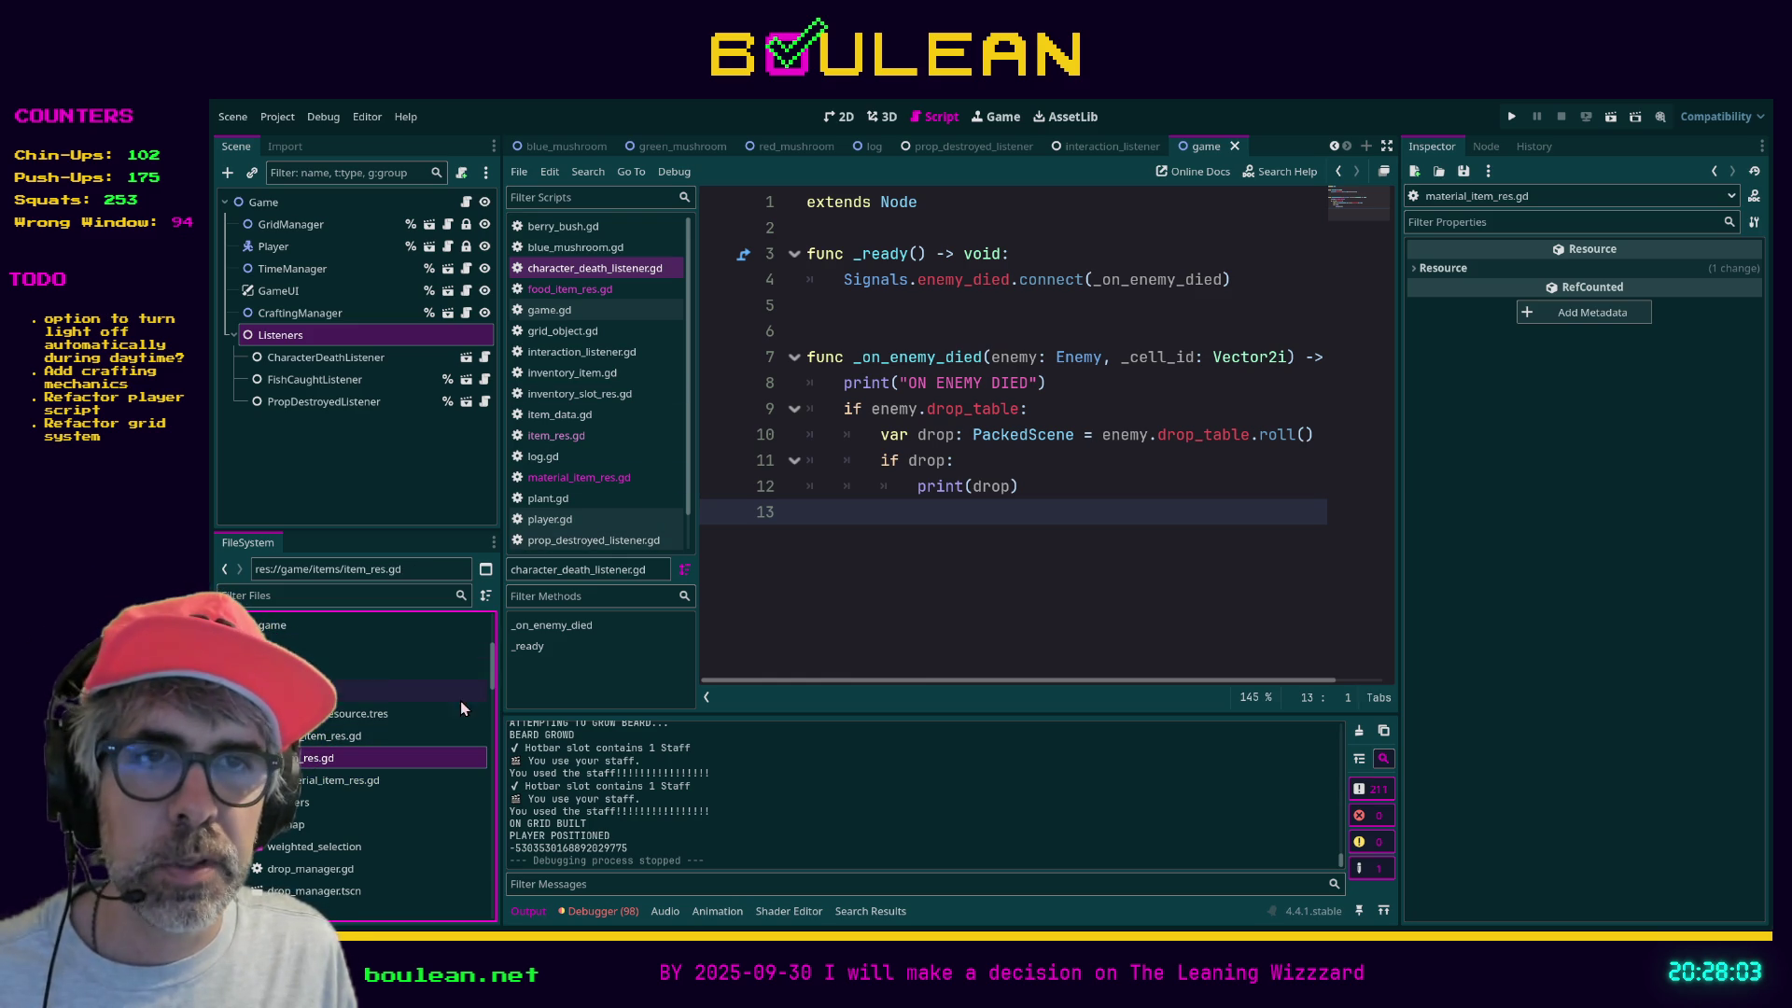
left_click_drag(500, 709, 564, 709)
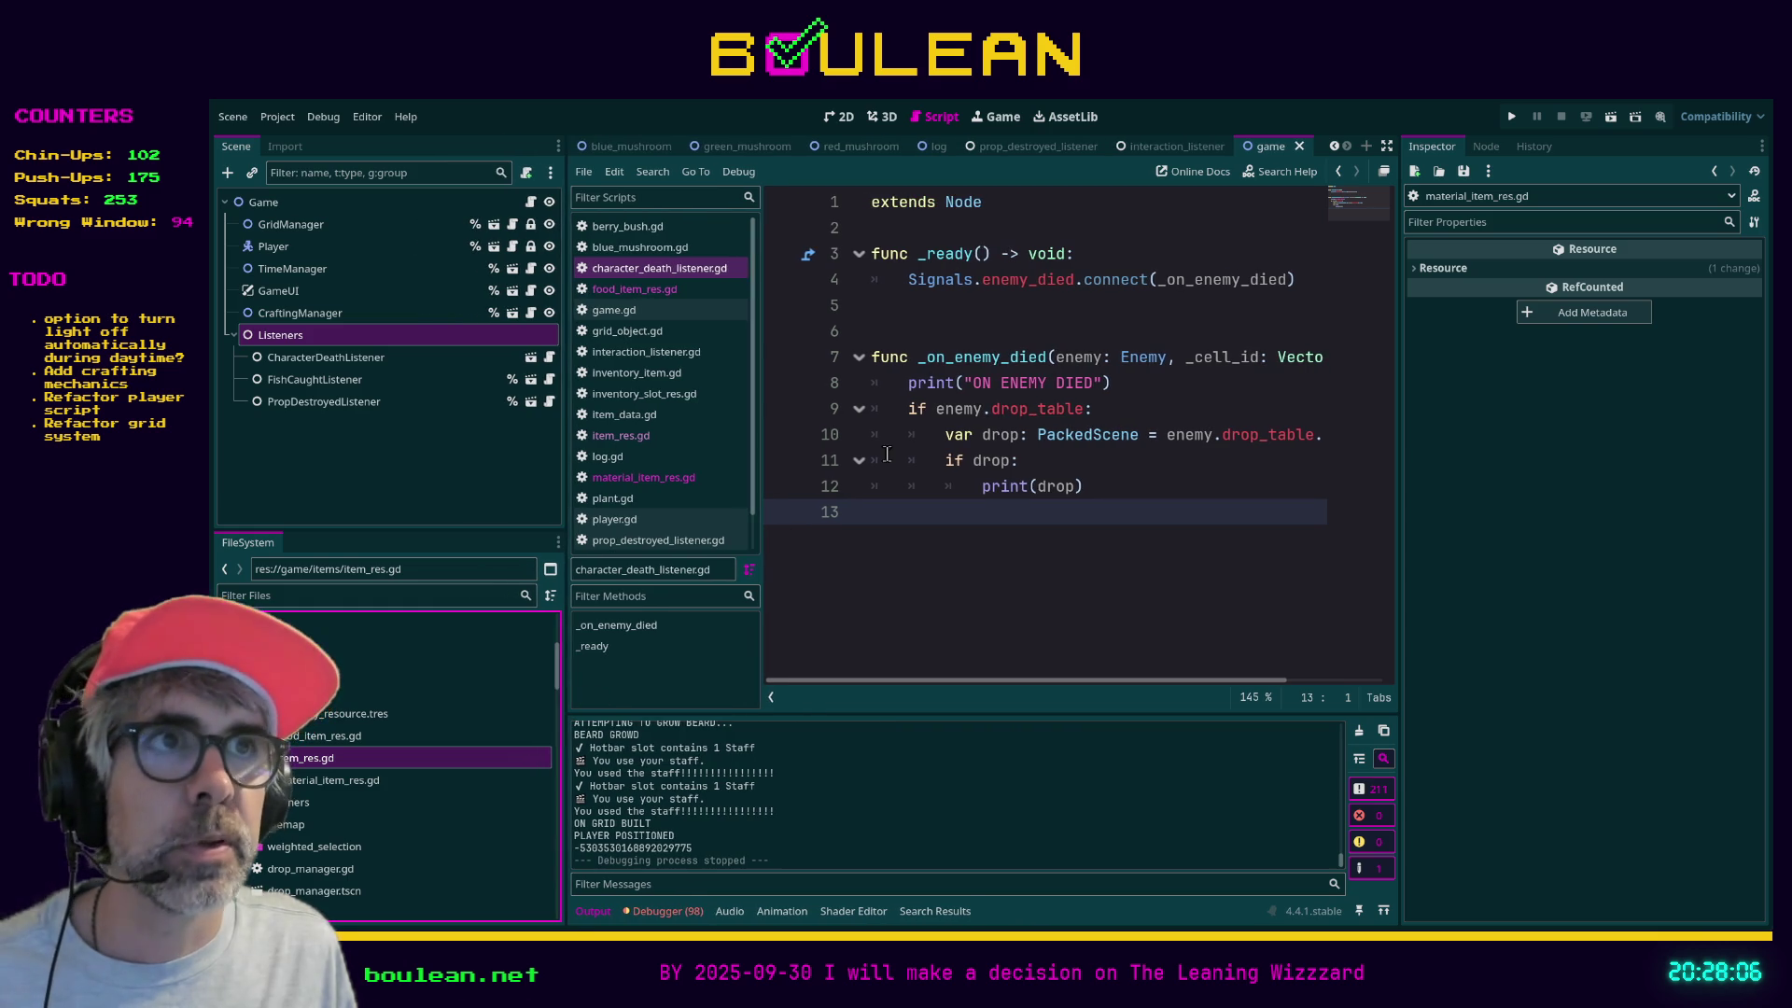
left_click(631, 434)
scroll(1053, 334, "up", 3)
scroll(1053, 334, "up", 2)
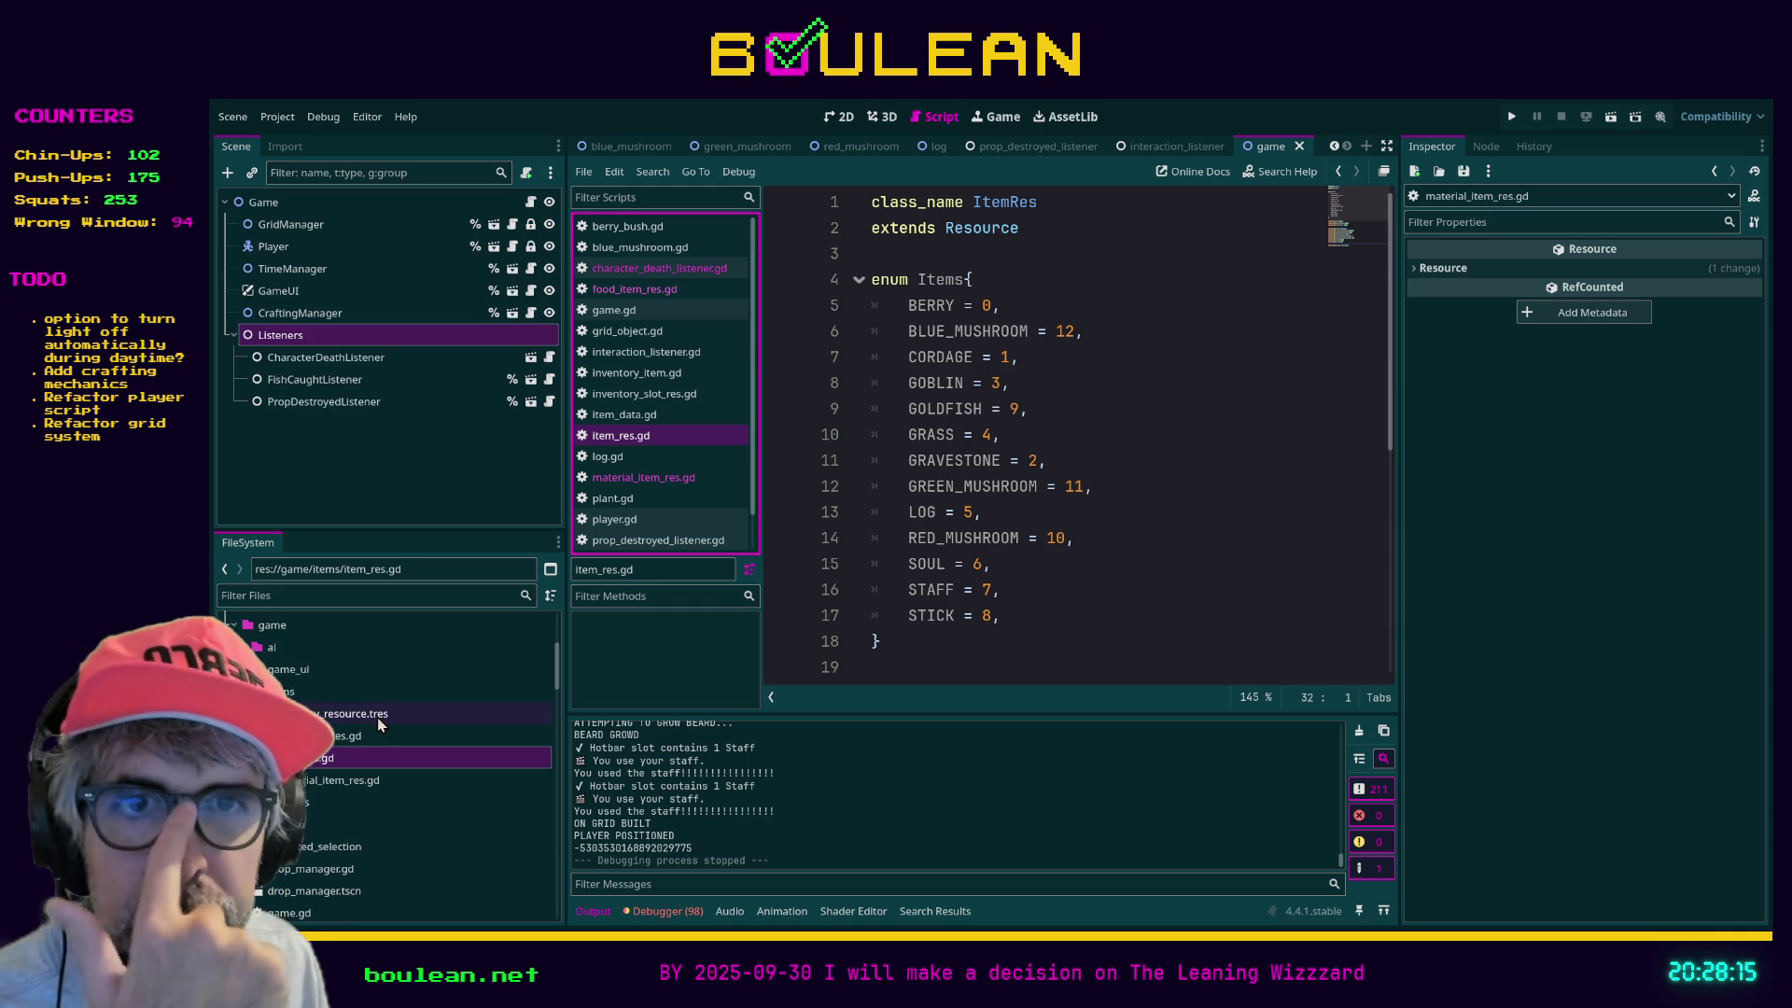
left_click(299, 691)
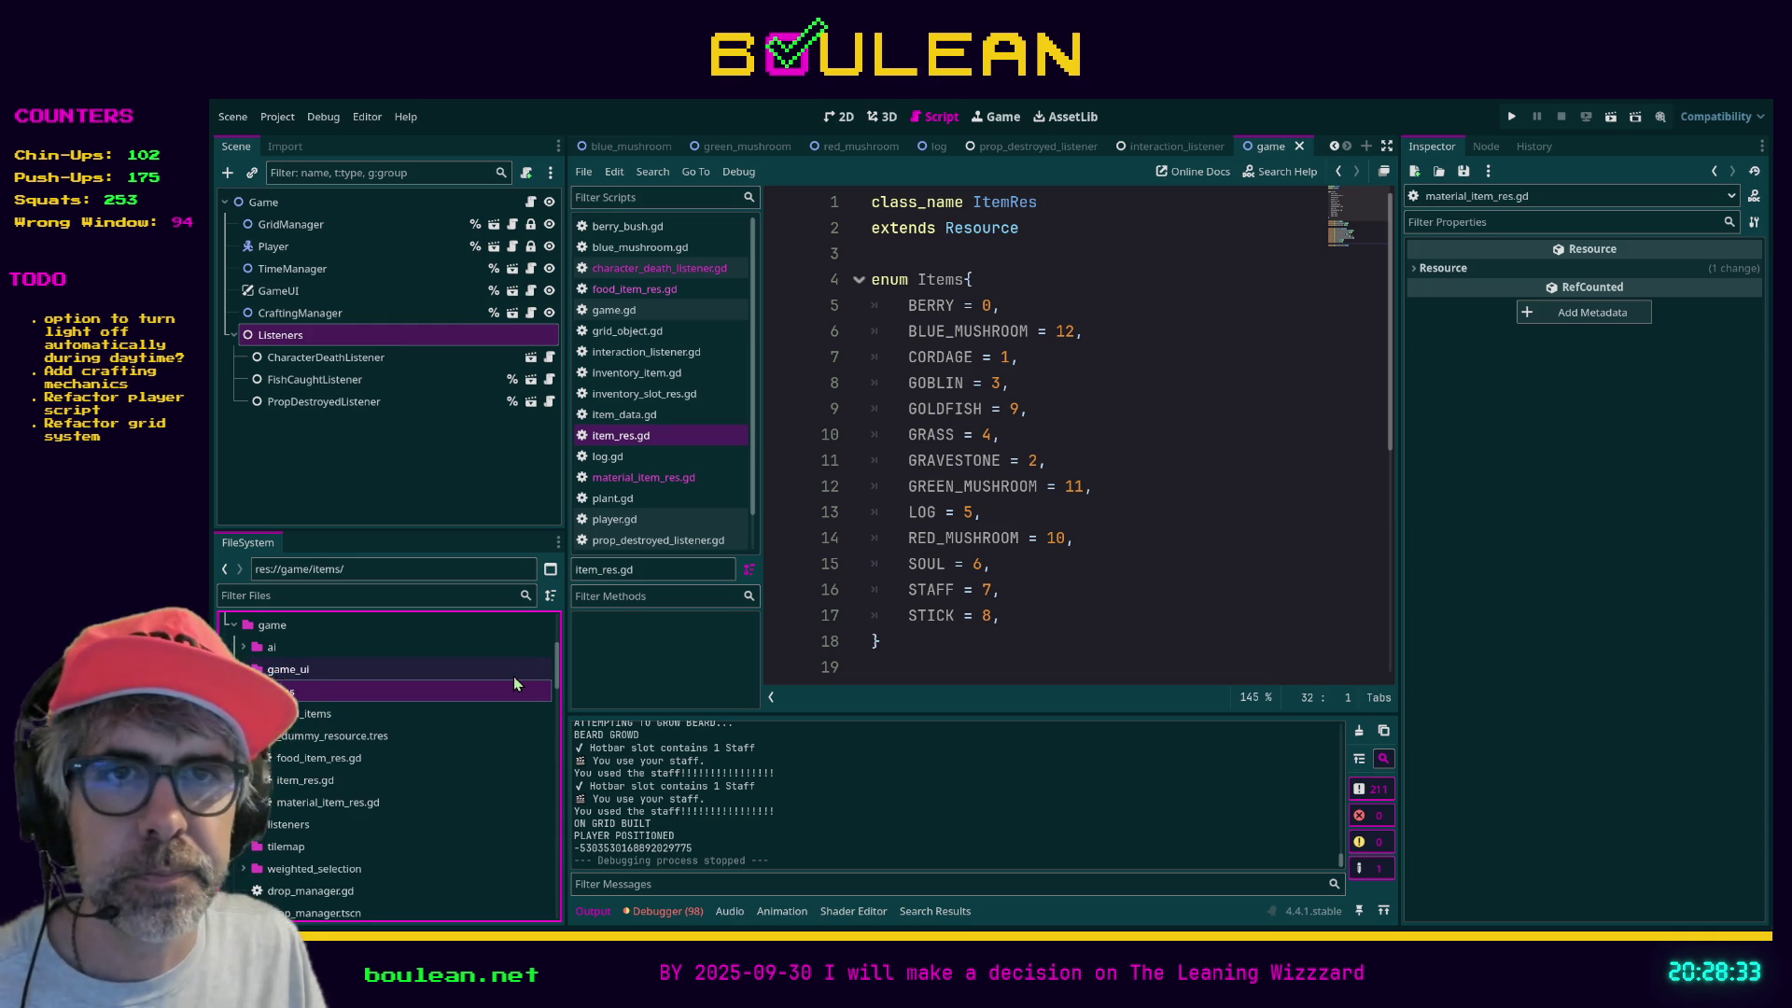
left_click(361, 719)
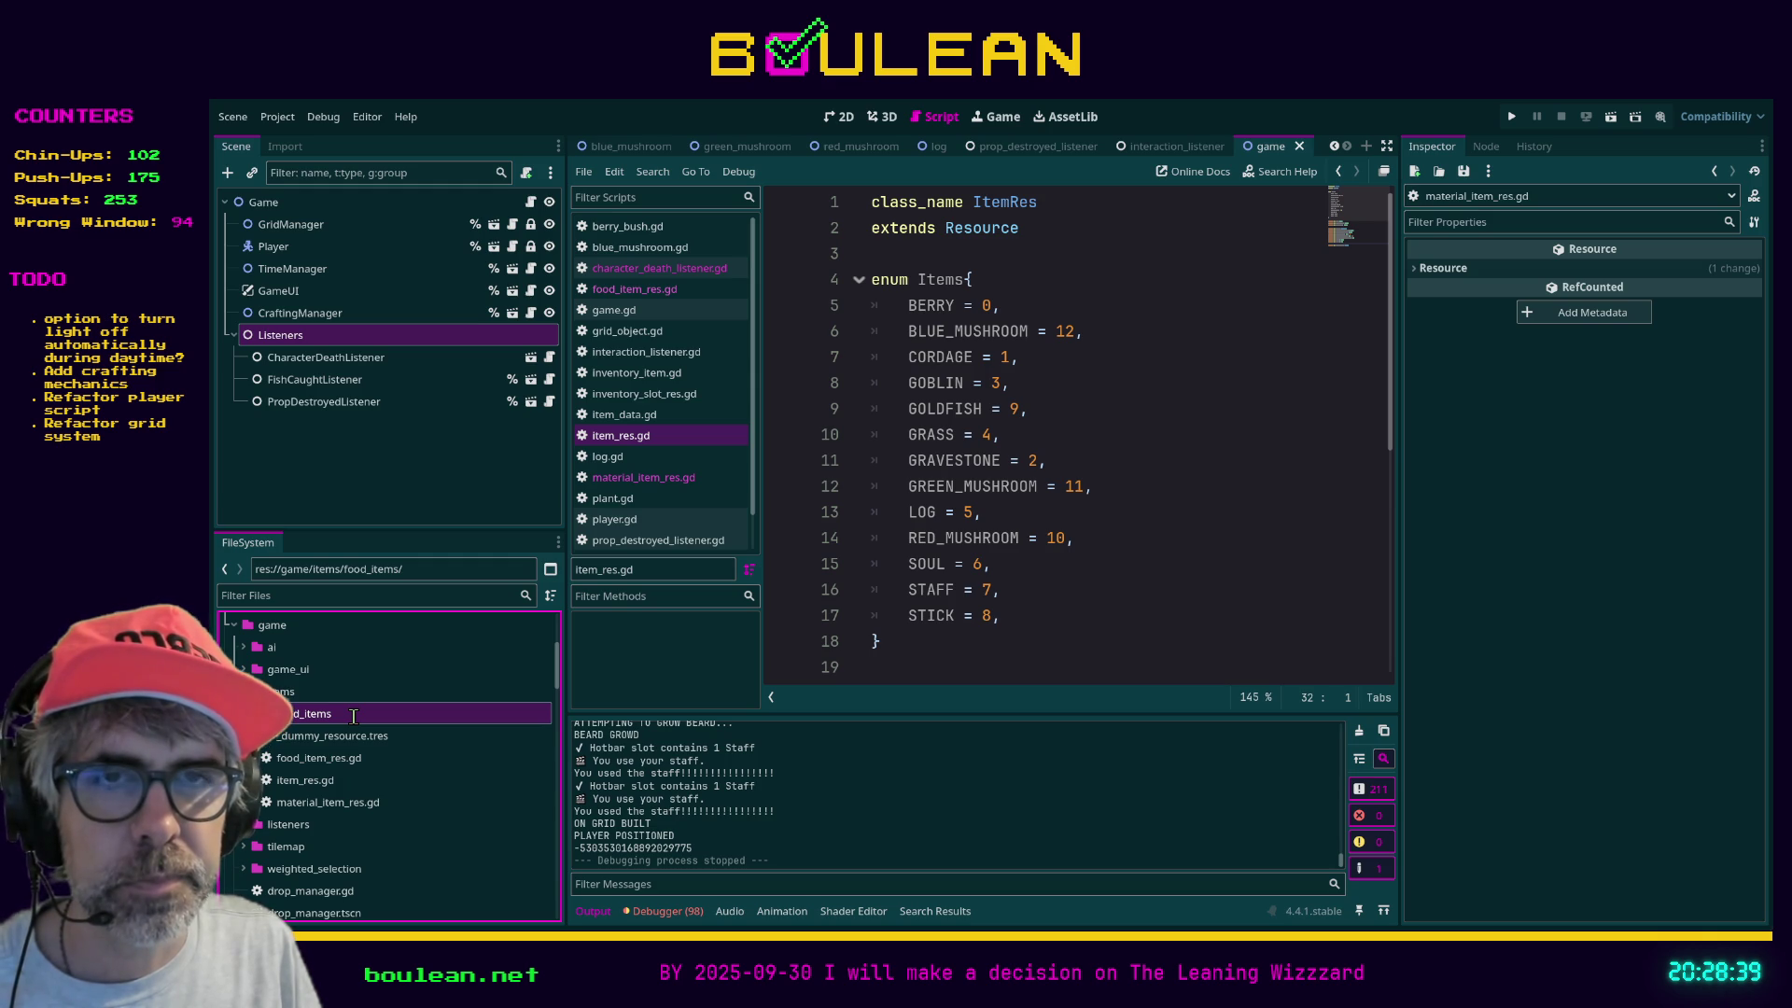
- Rename food_items to food_item_resources and add a material_item_resources folder under items
key("Return")
left_click(406, 690)
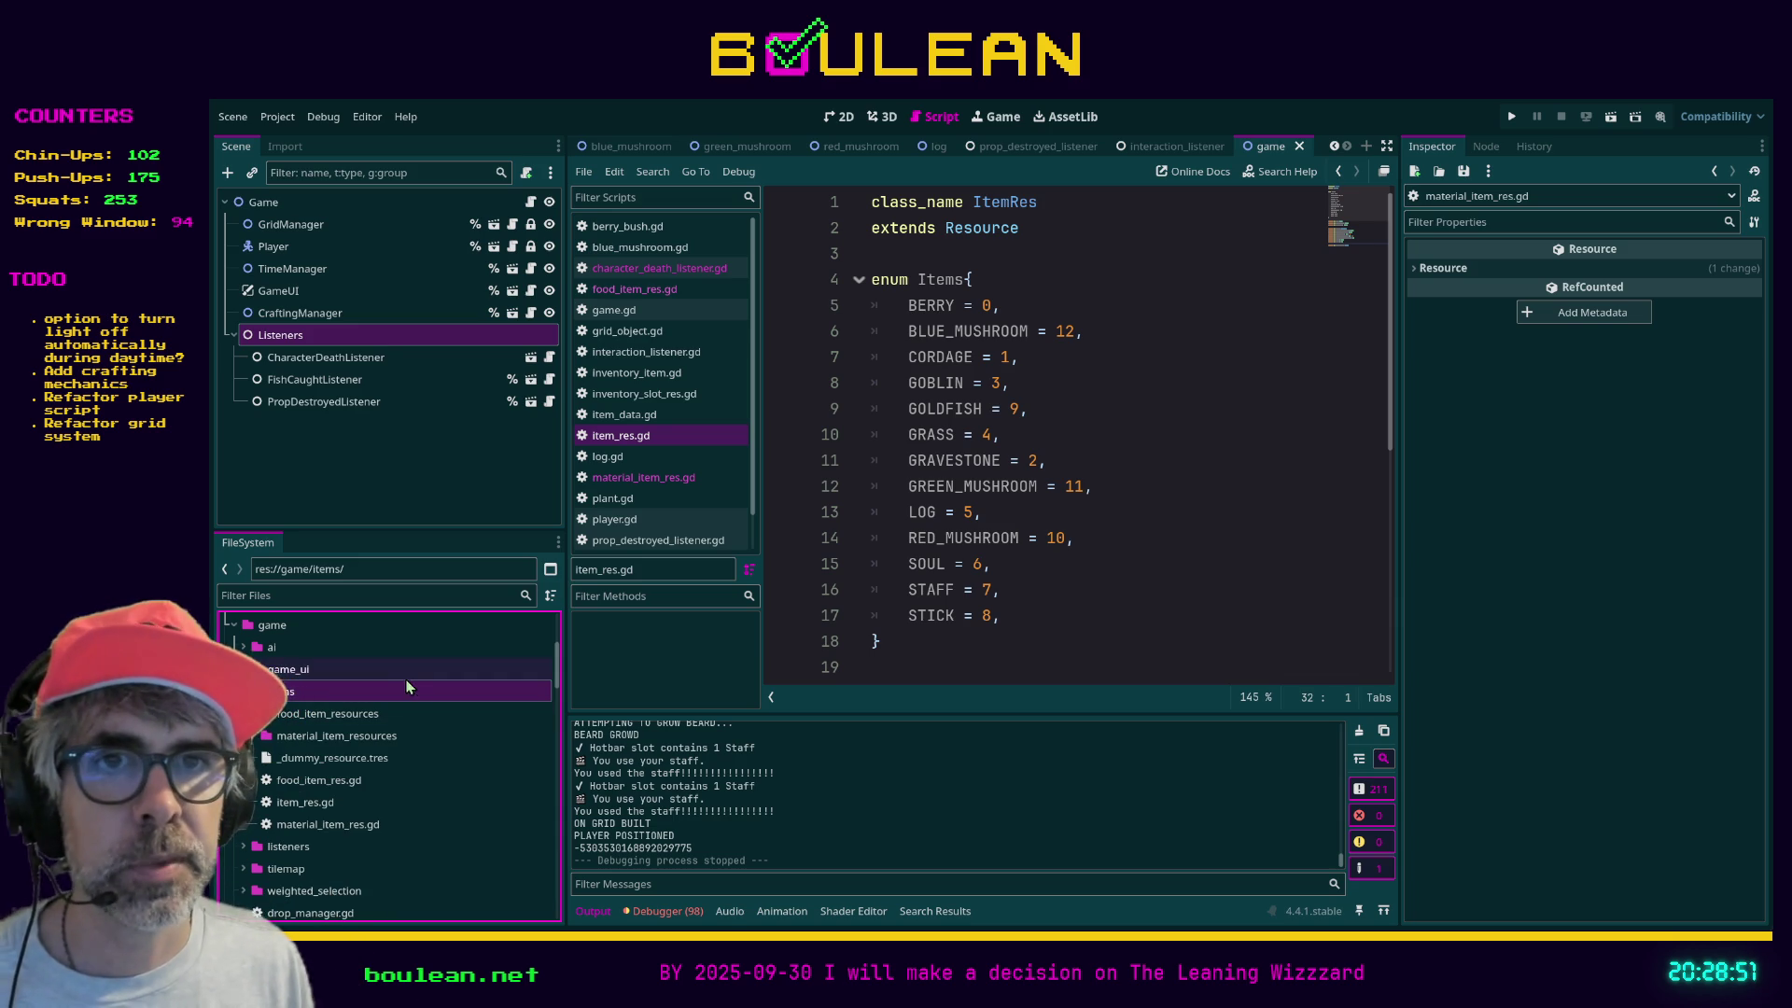
left_click(355, 739)
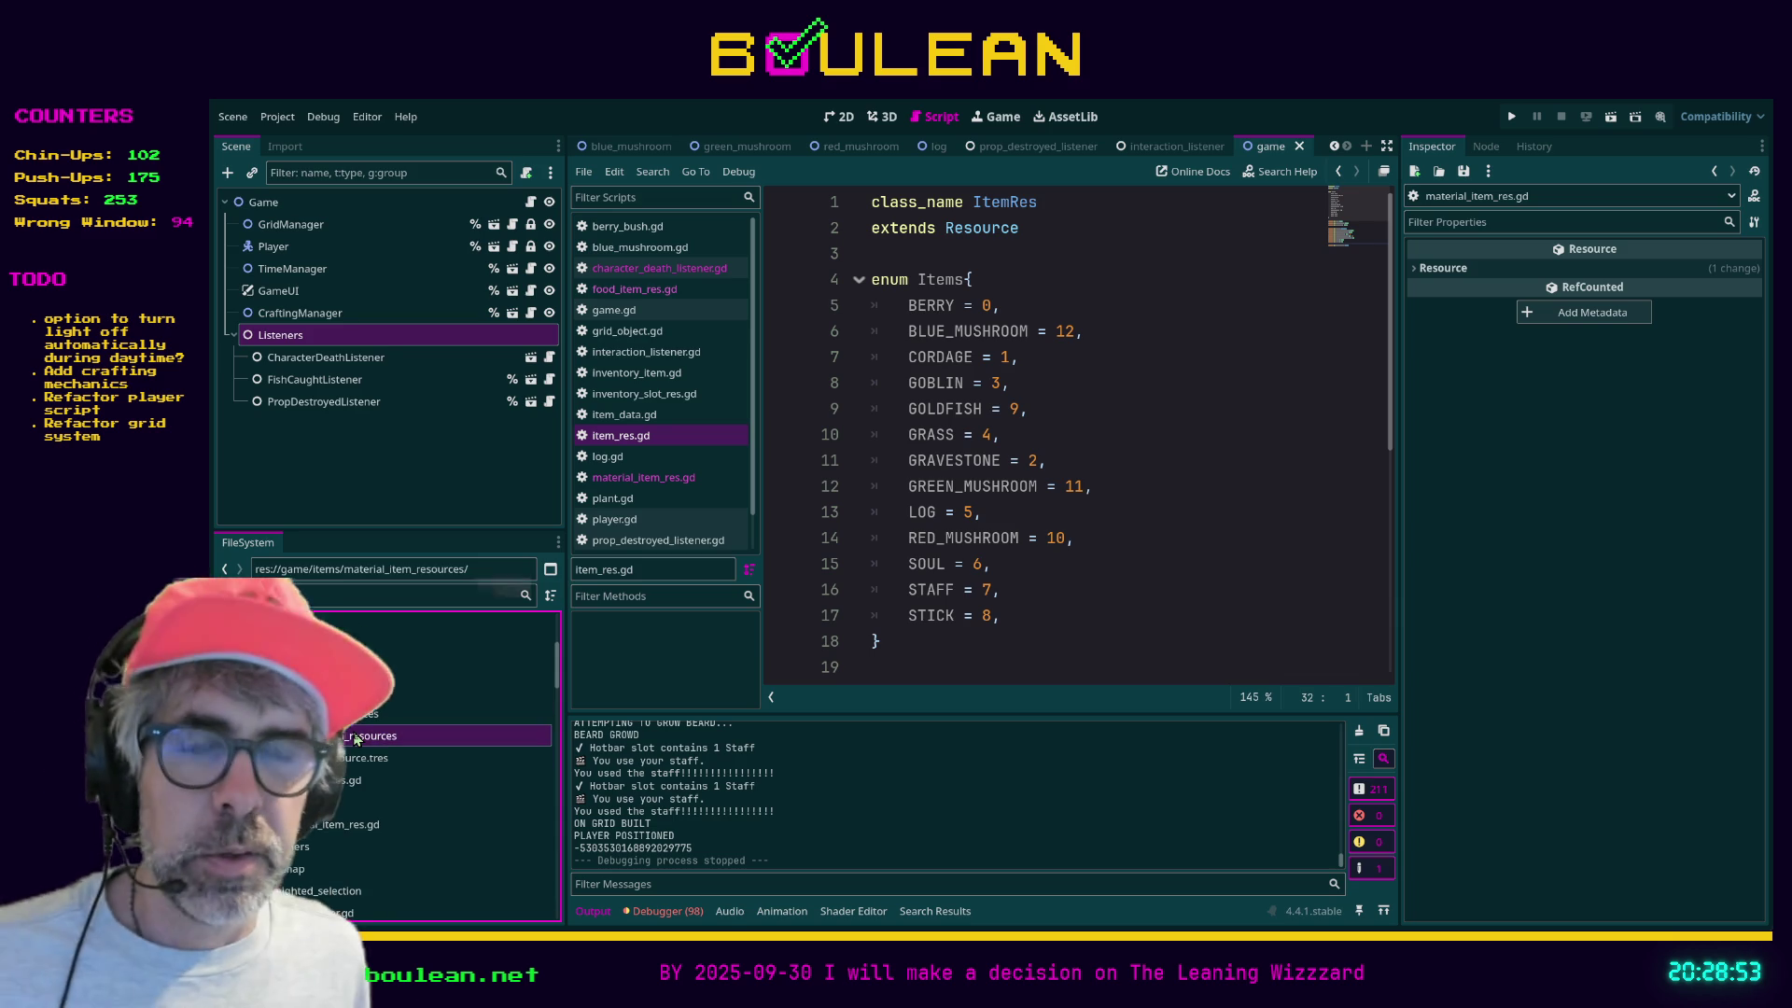
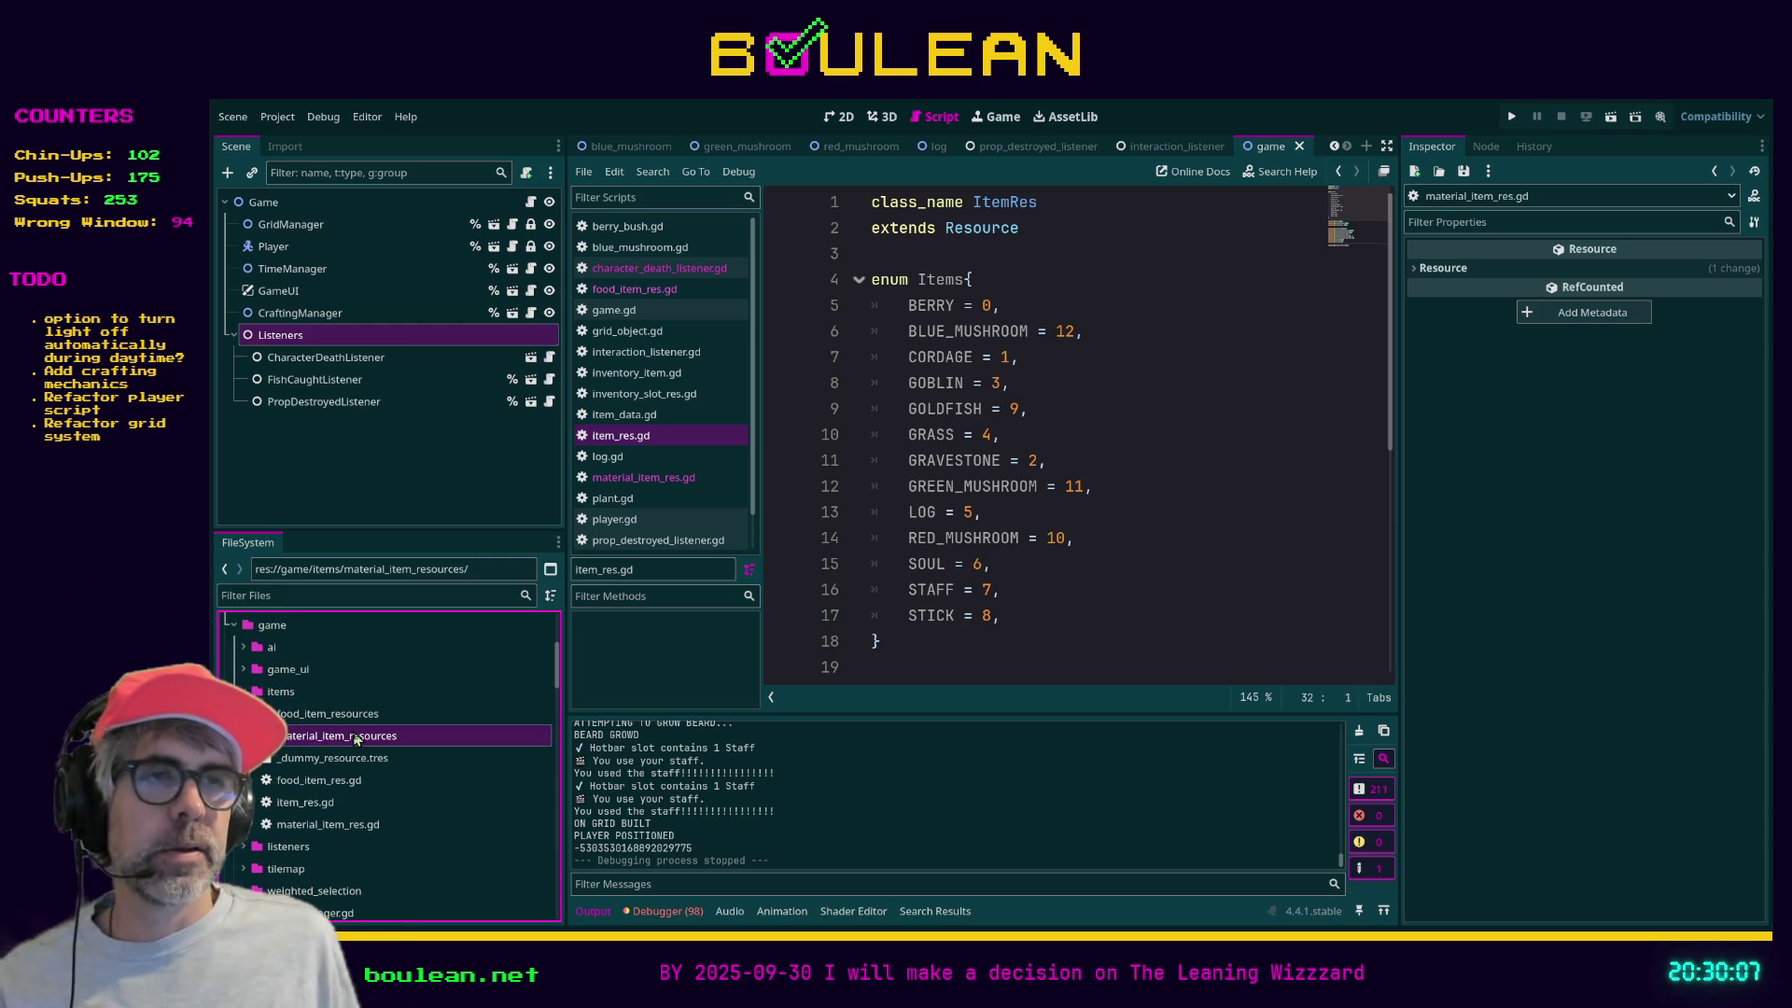
- Put the caret at the end of line 18 below the Items enum, then open the Bug Catcher Godot Project
left_click(908, 653)
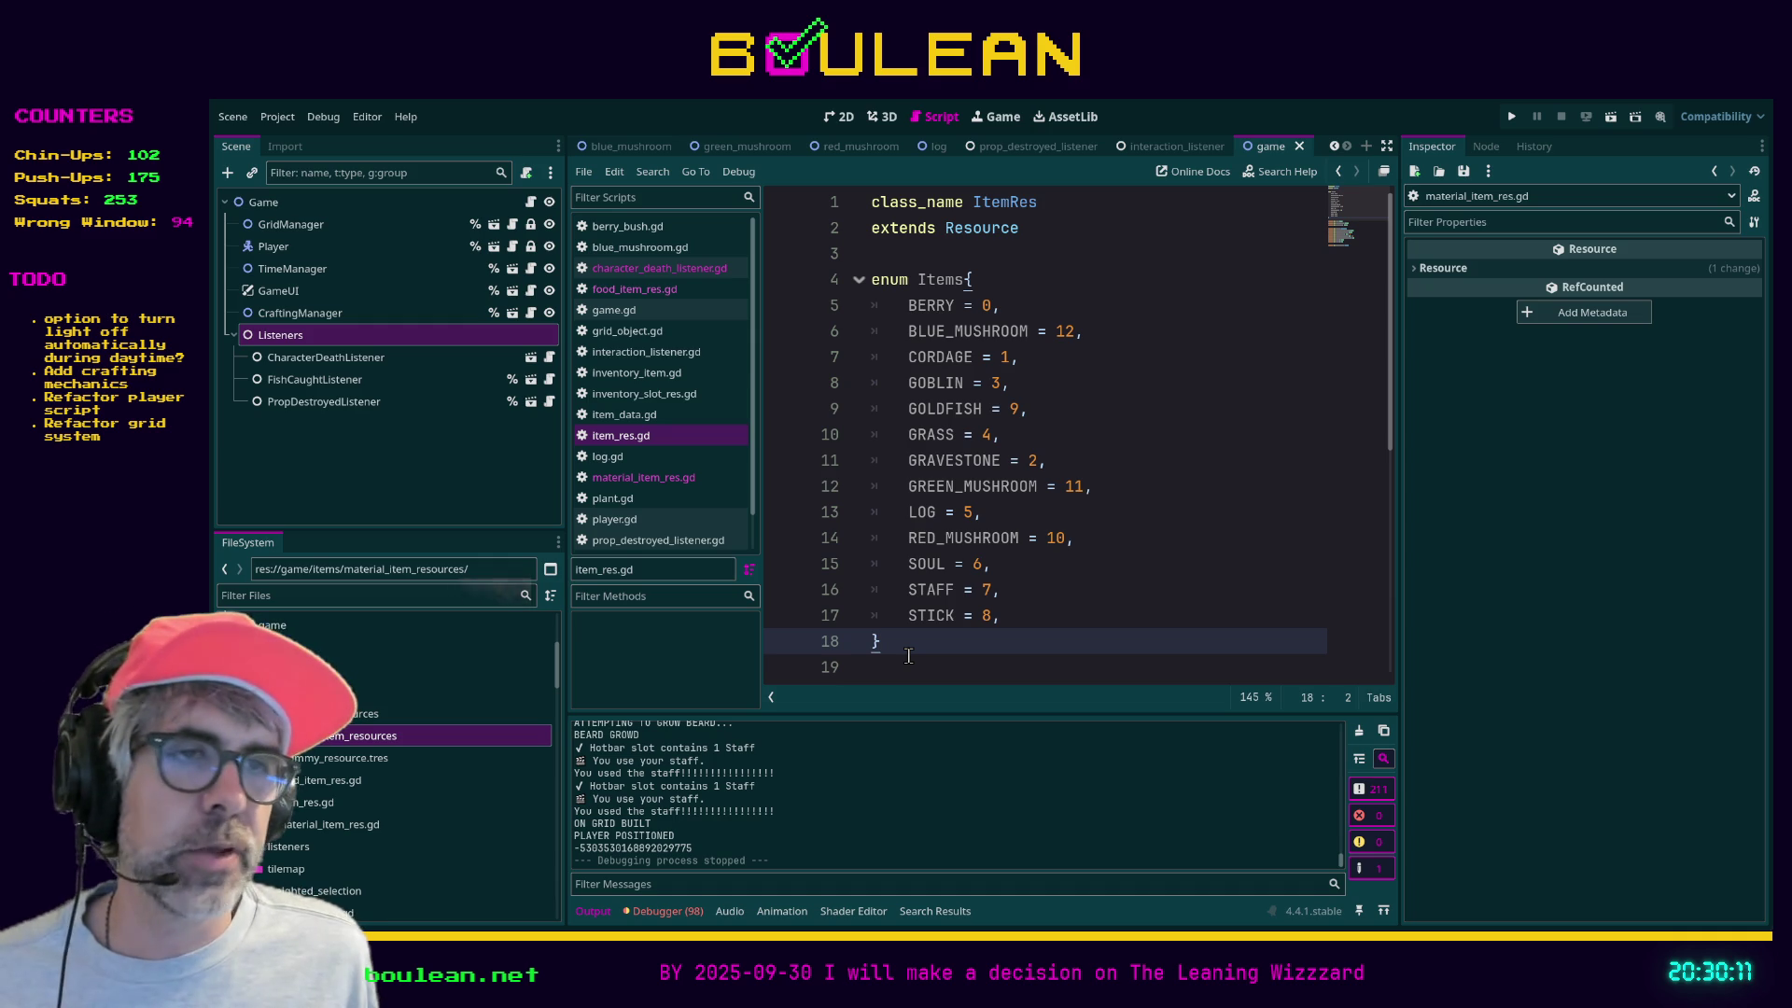
scroll(908, 655, "down", 1)
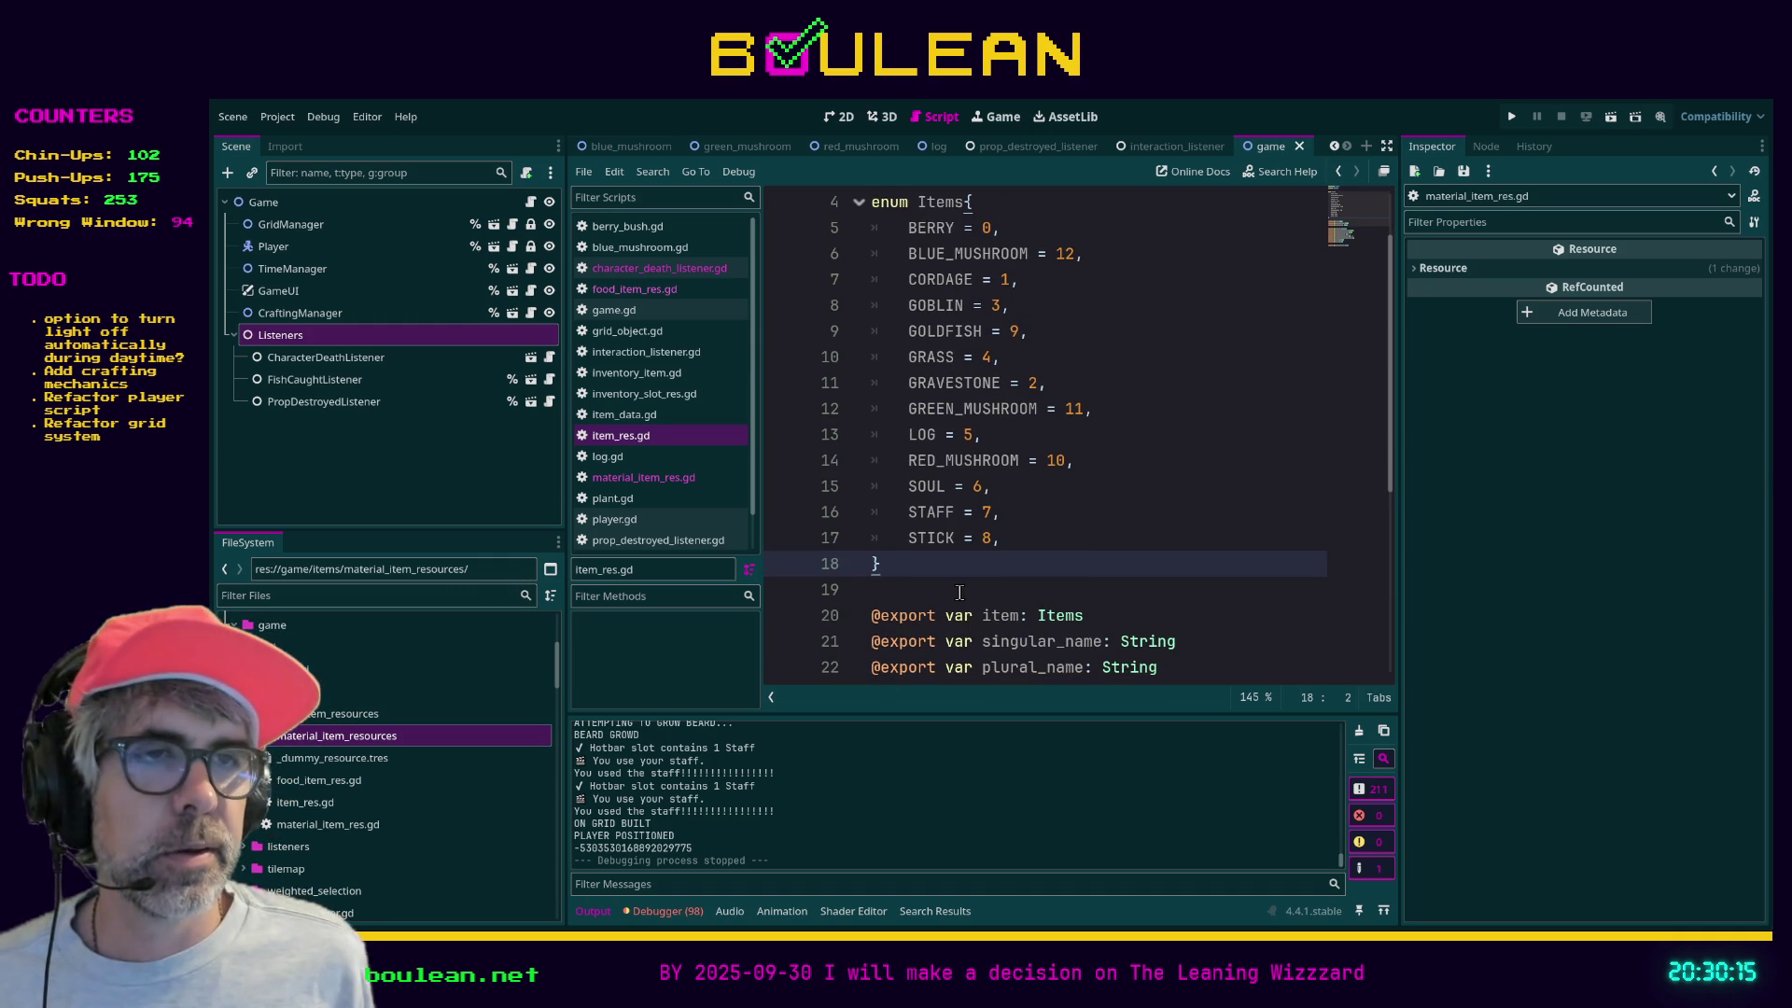
left_click(959, 592)
key("Left")
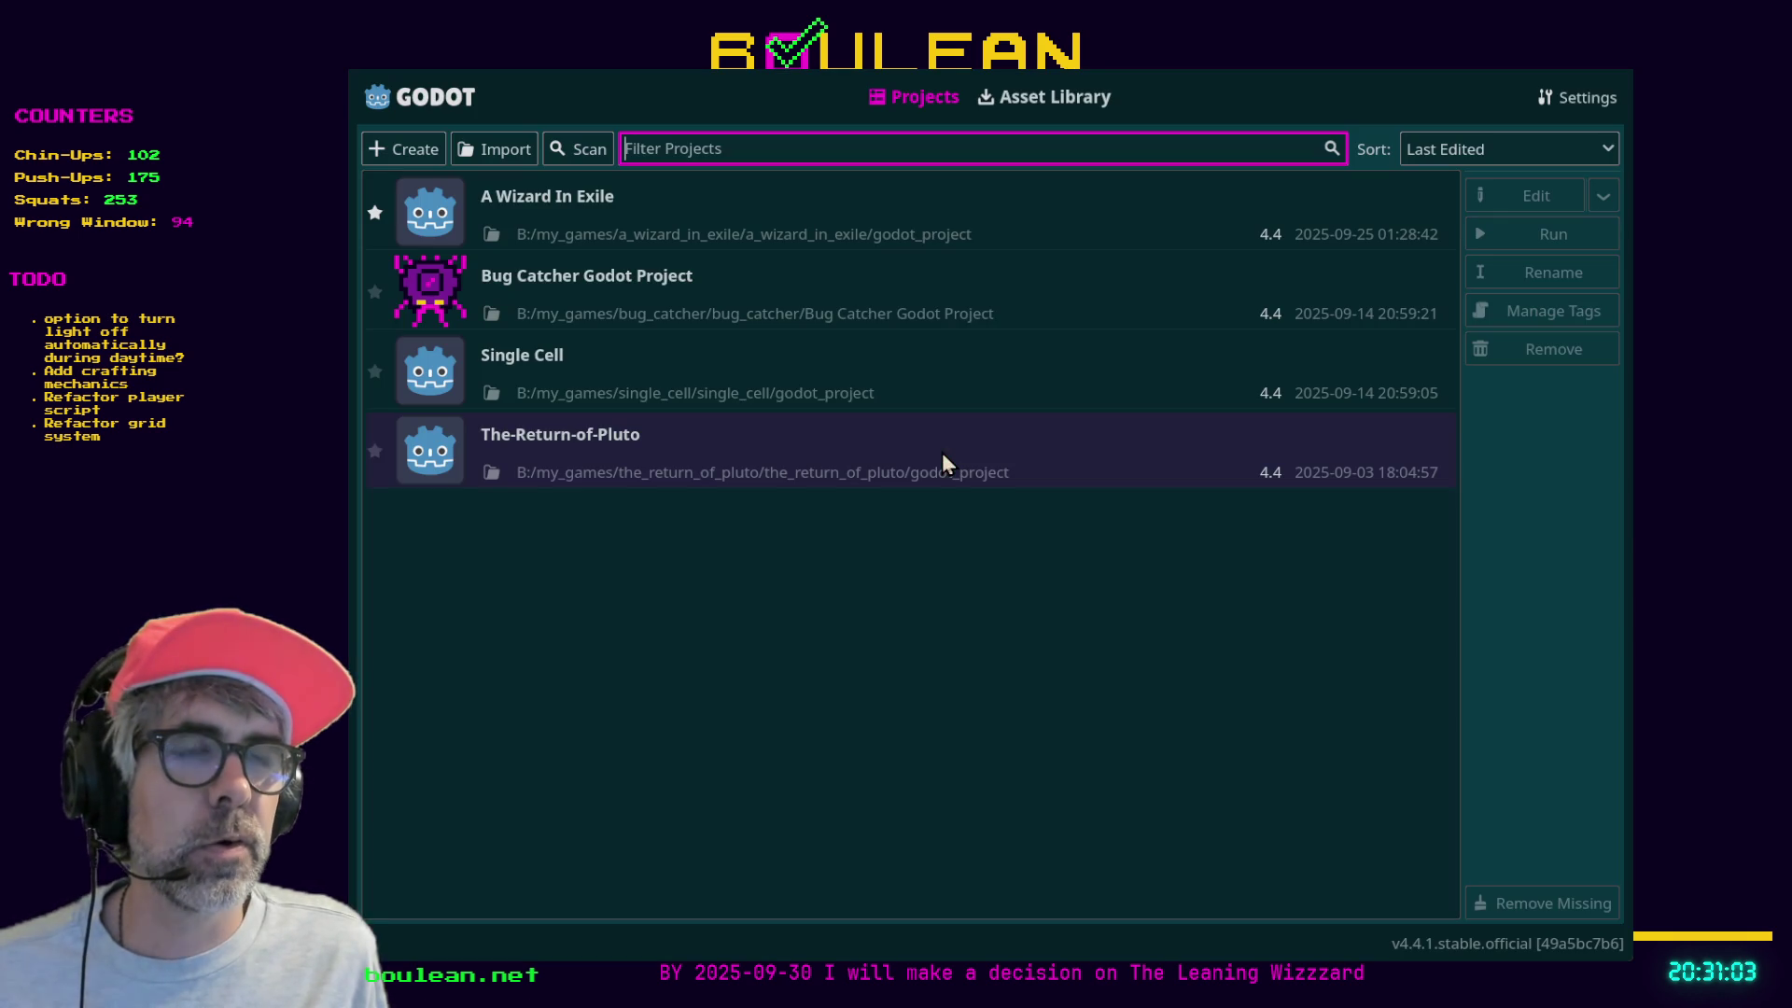
double_click(876, 291)
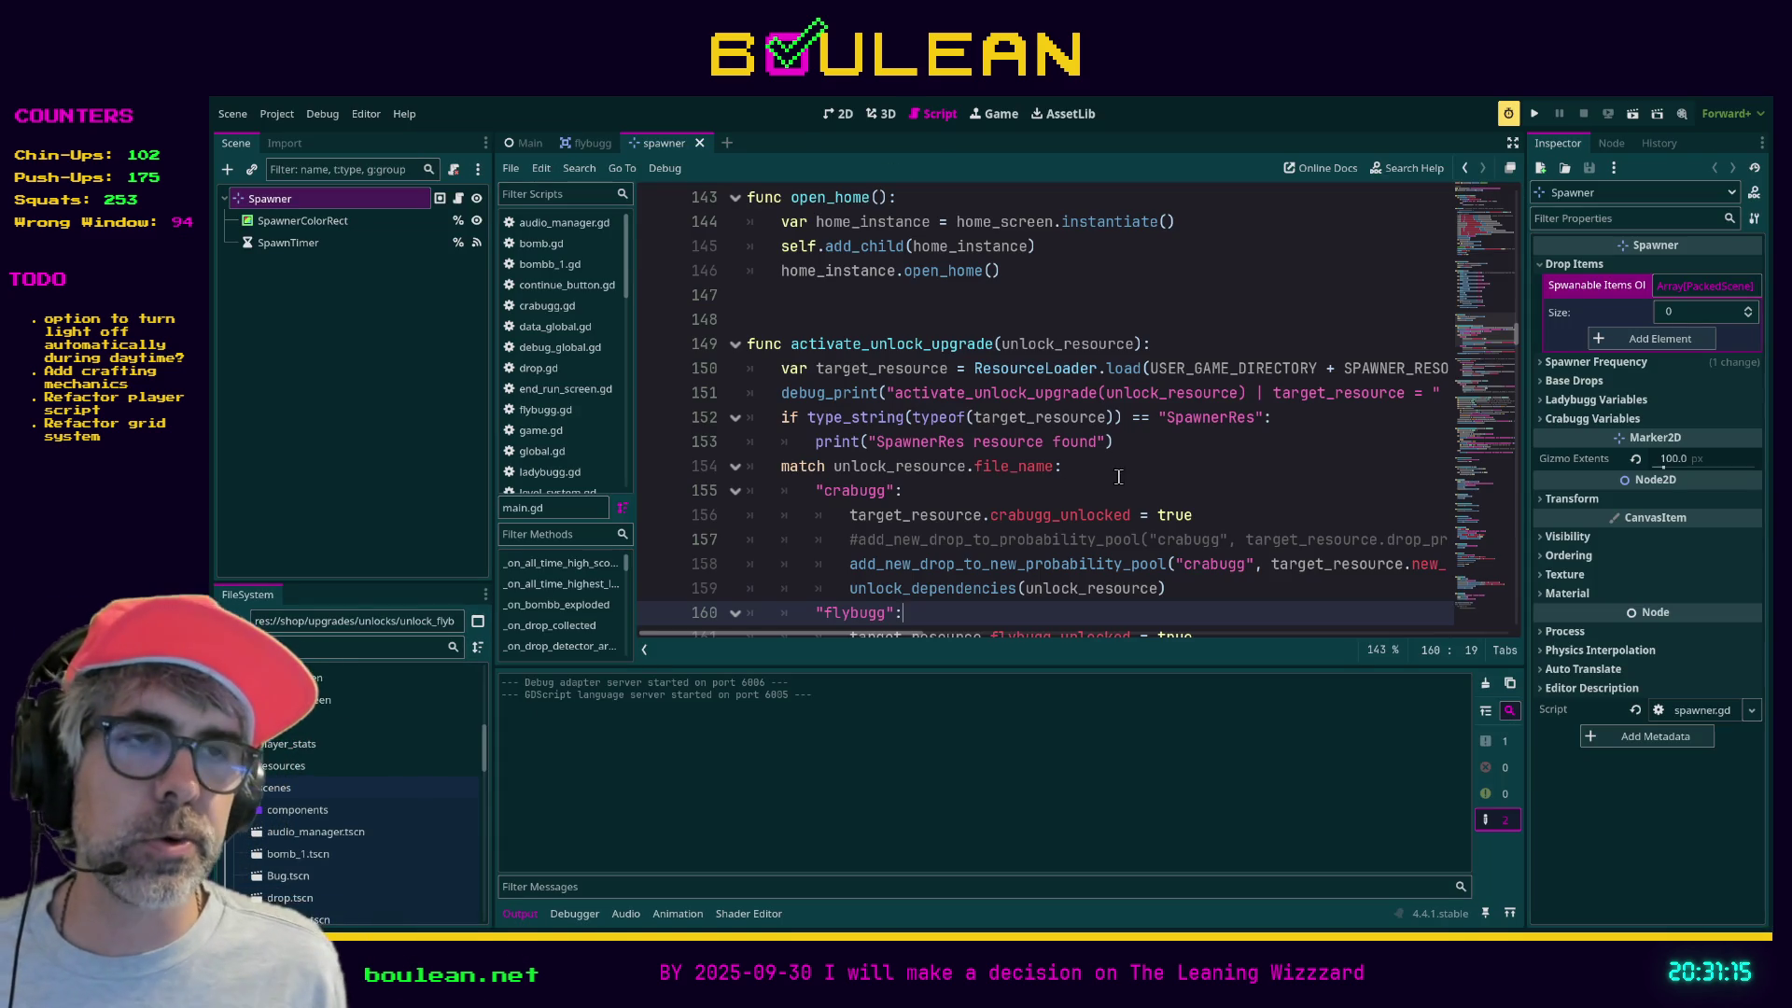
- Run the Bug Catcher project from spawner.gd line 155 and bring its game window forward
left_click(1202, 496)
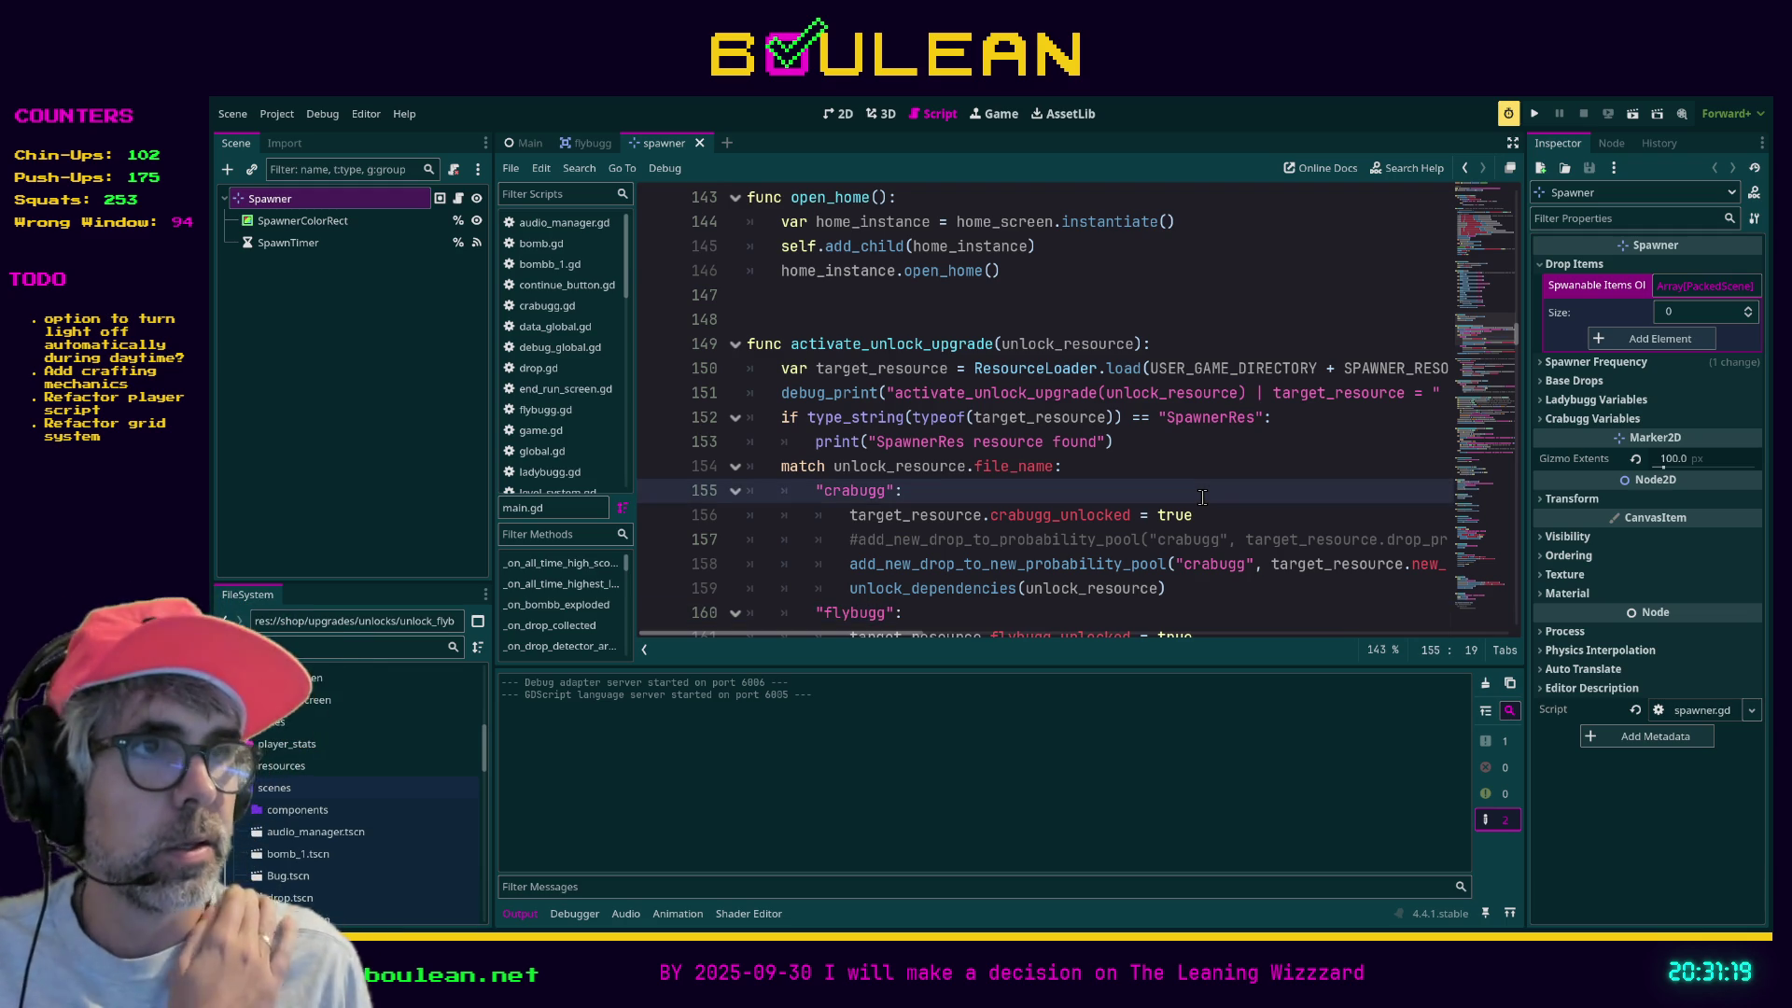
key("F5")
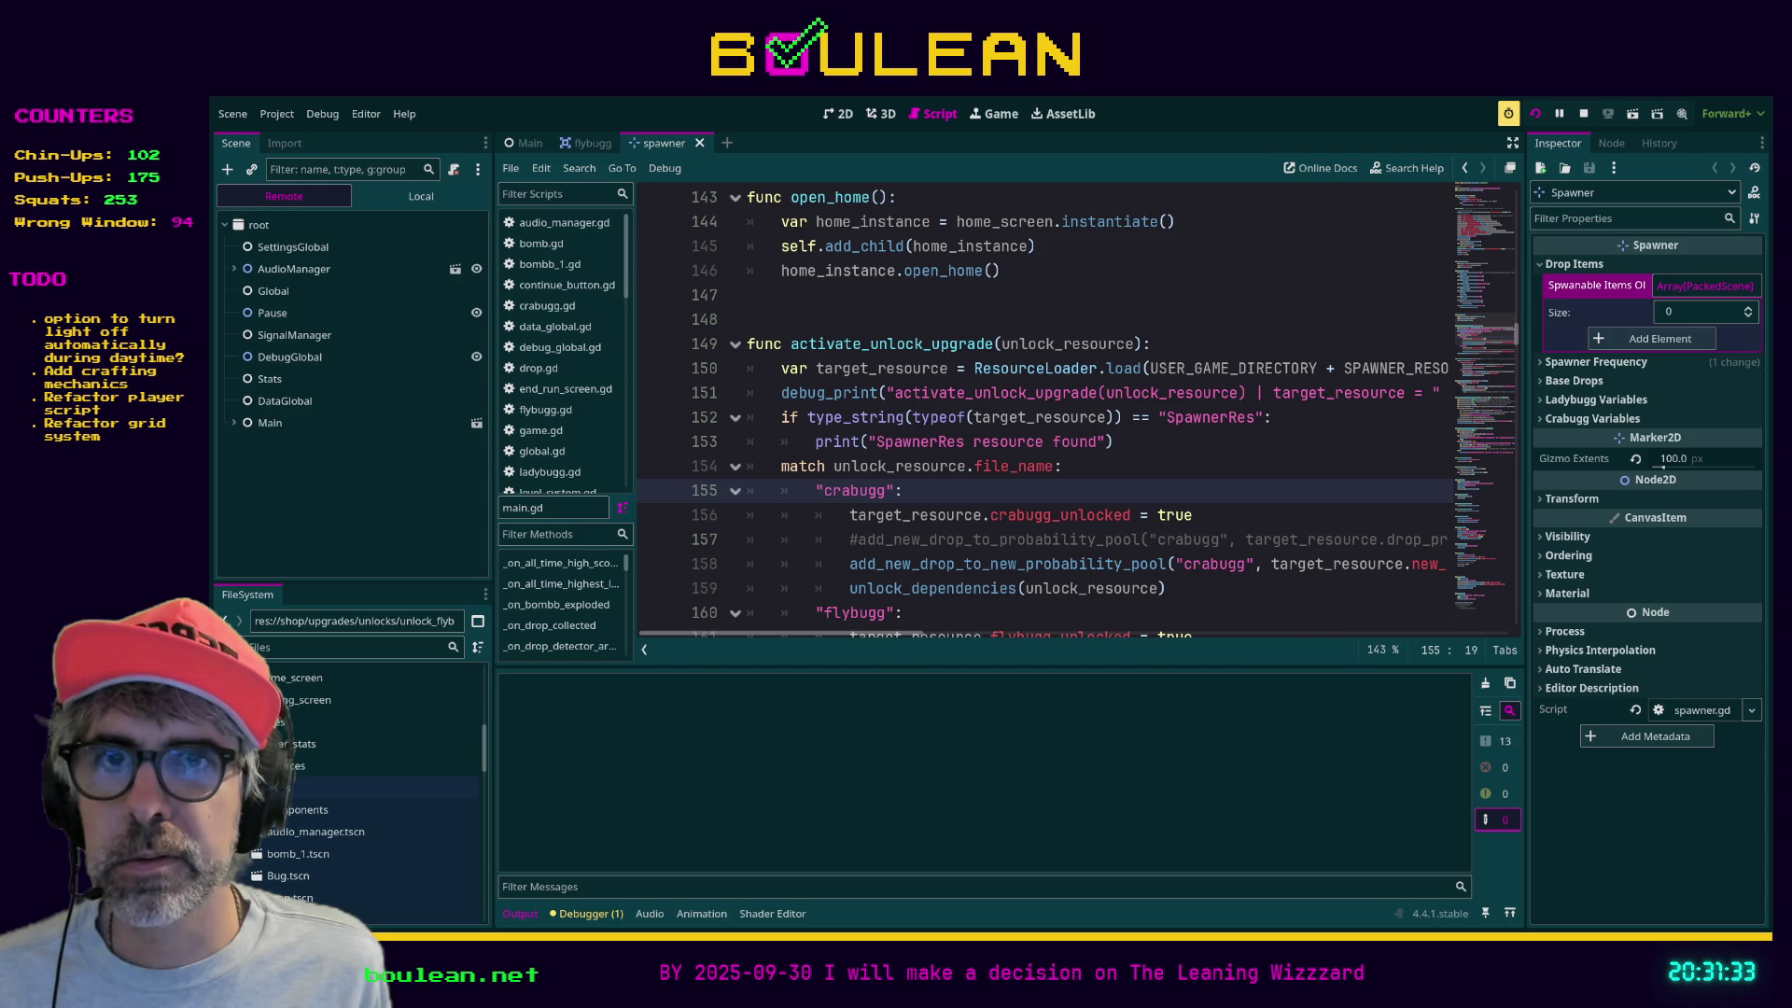
key("alt+Tab")
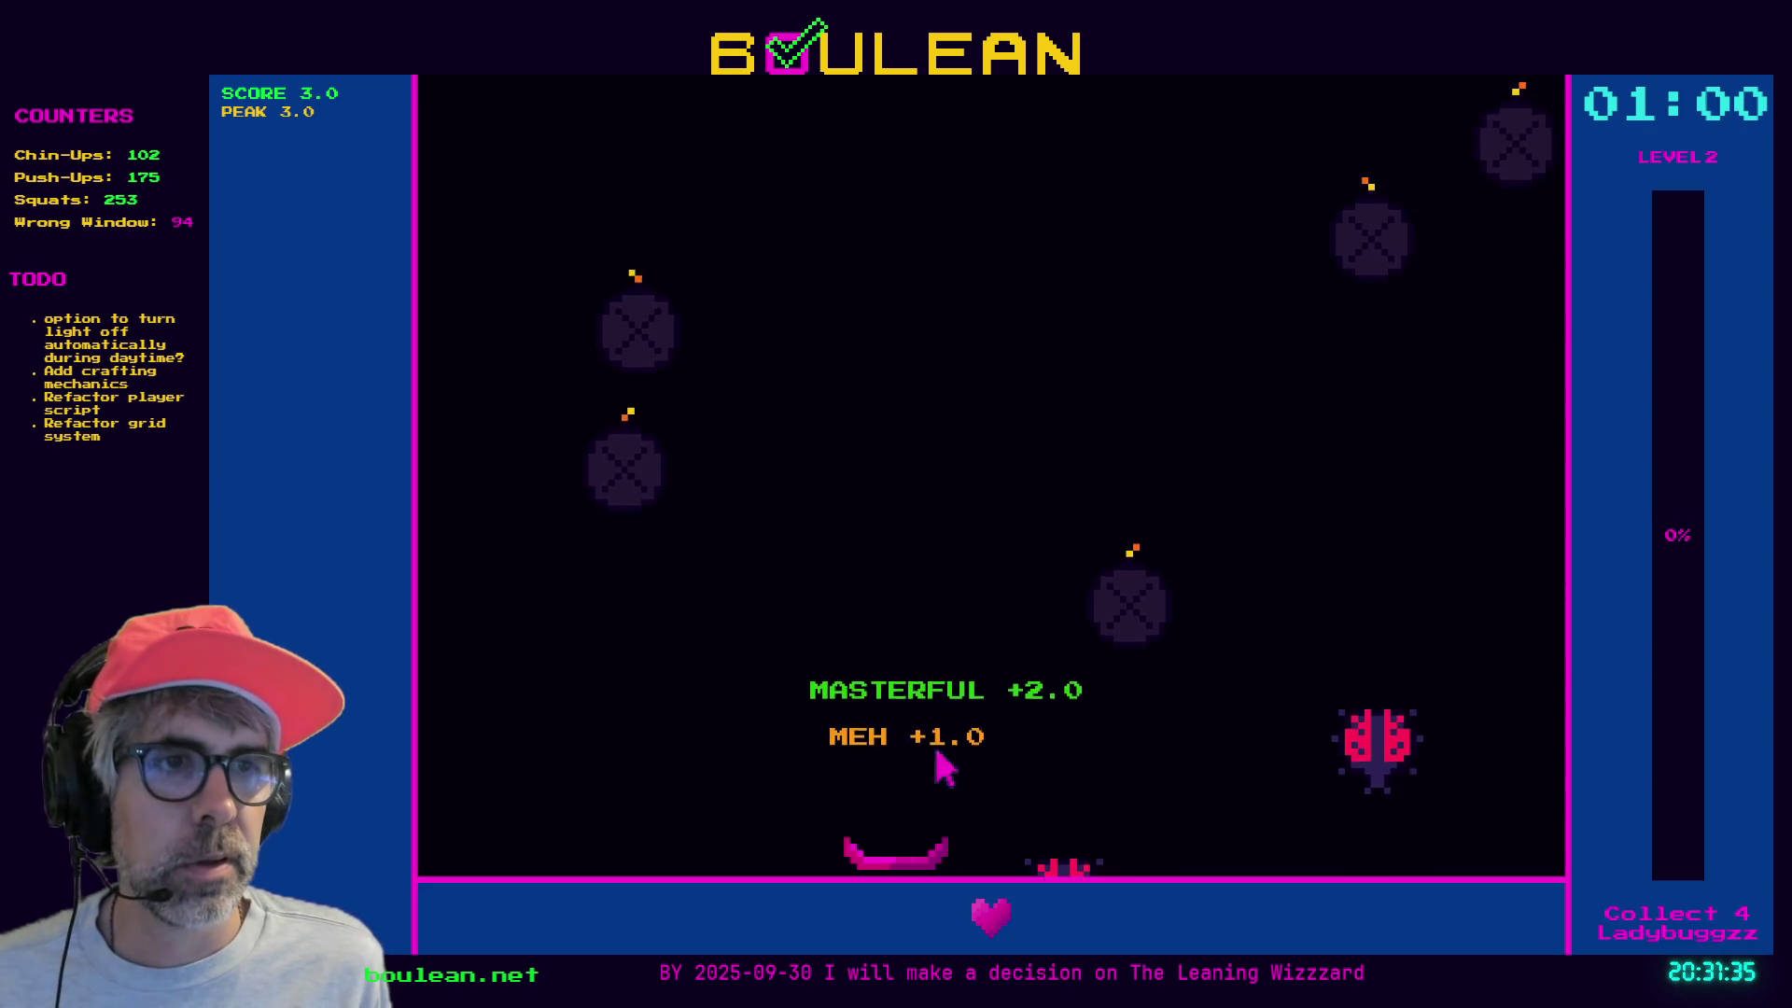
- Steer the paddle to catch ladybugs past level 4, reaching score 26, then exit to the main menu
key("Left")
key("Right")
key("Left")
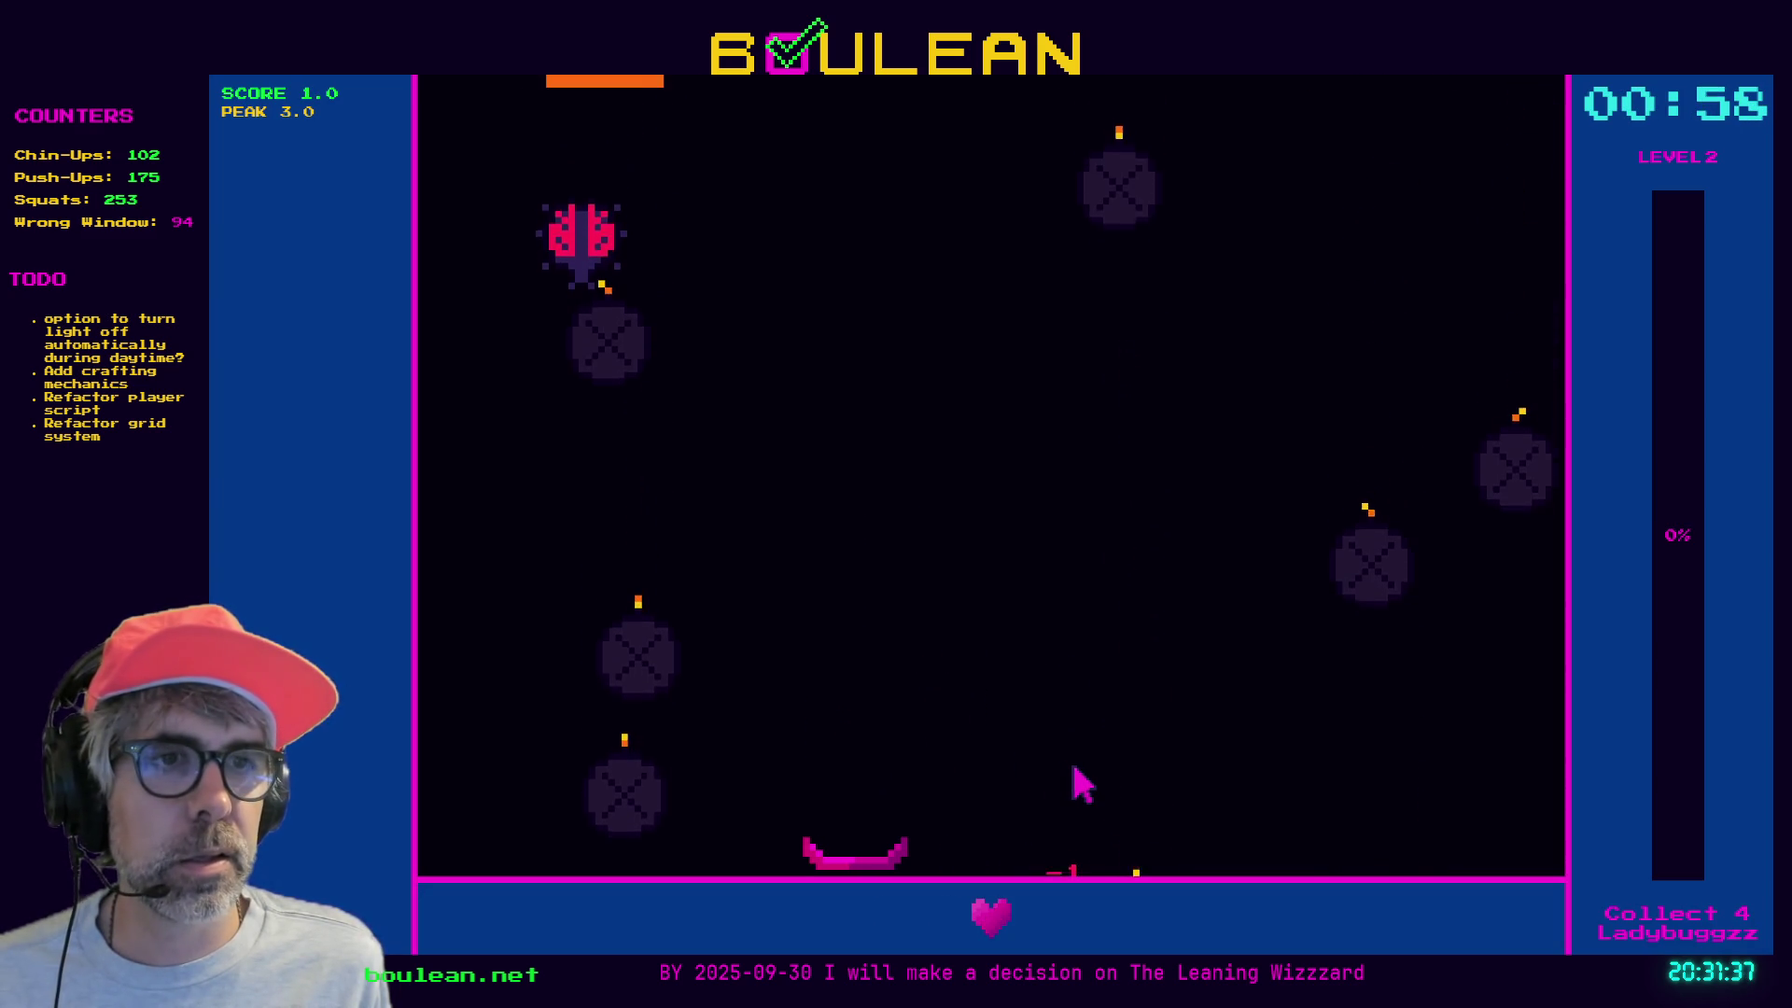
key("Left")
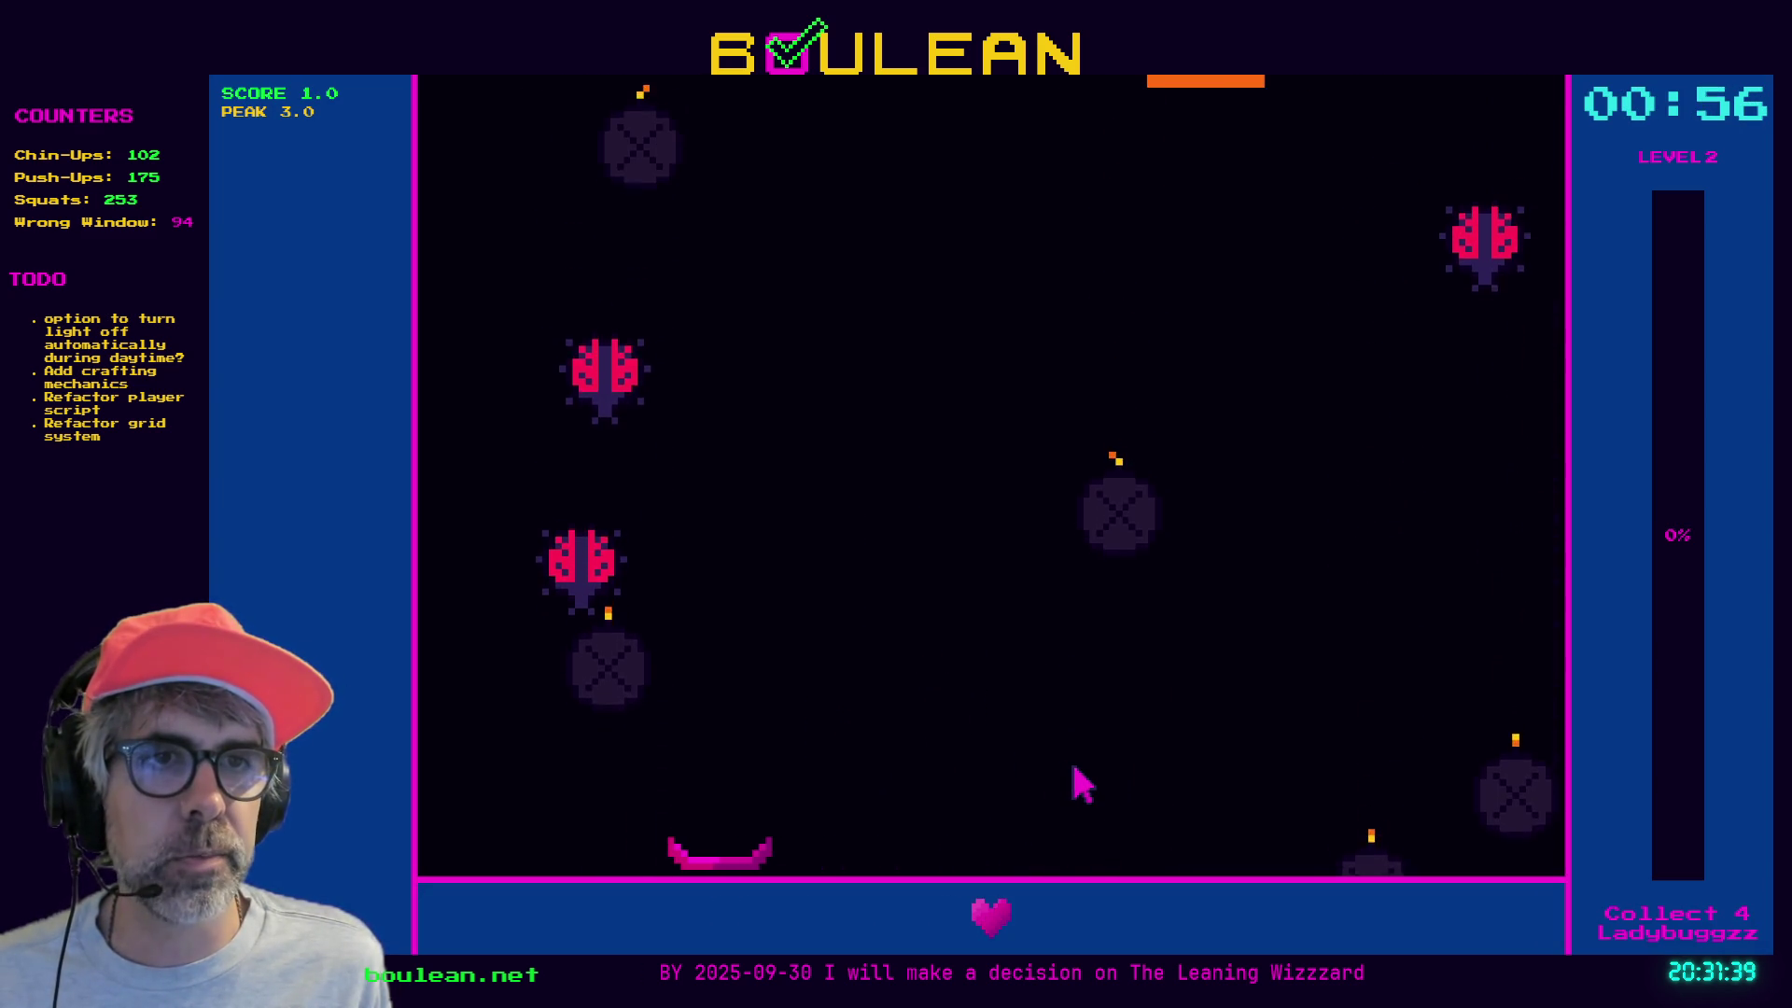
key("Right")
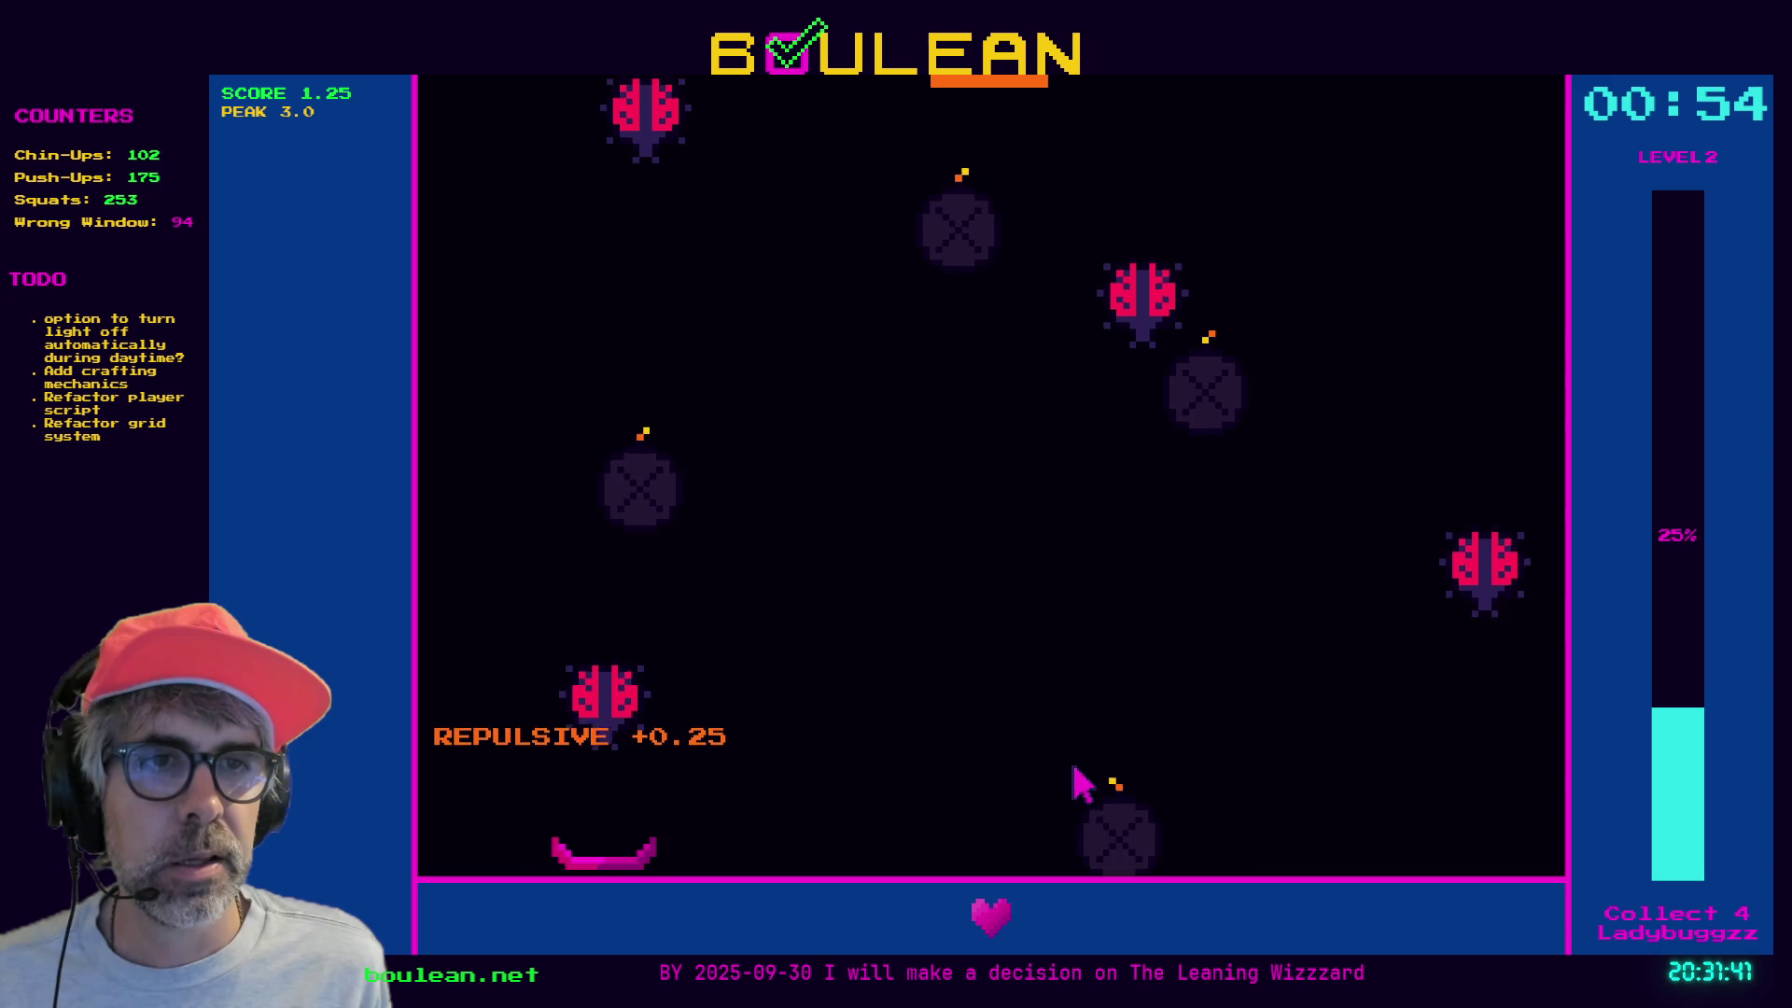
key("Right")
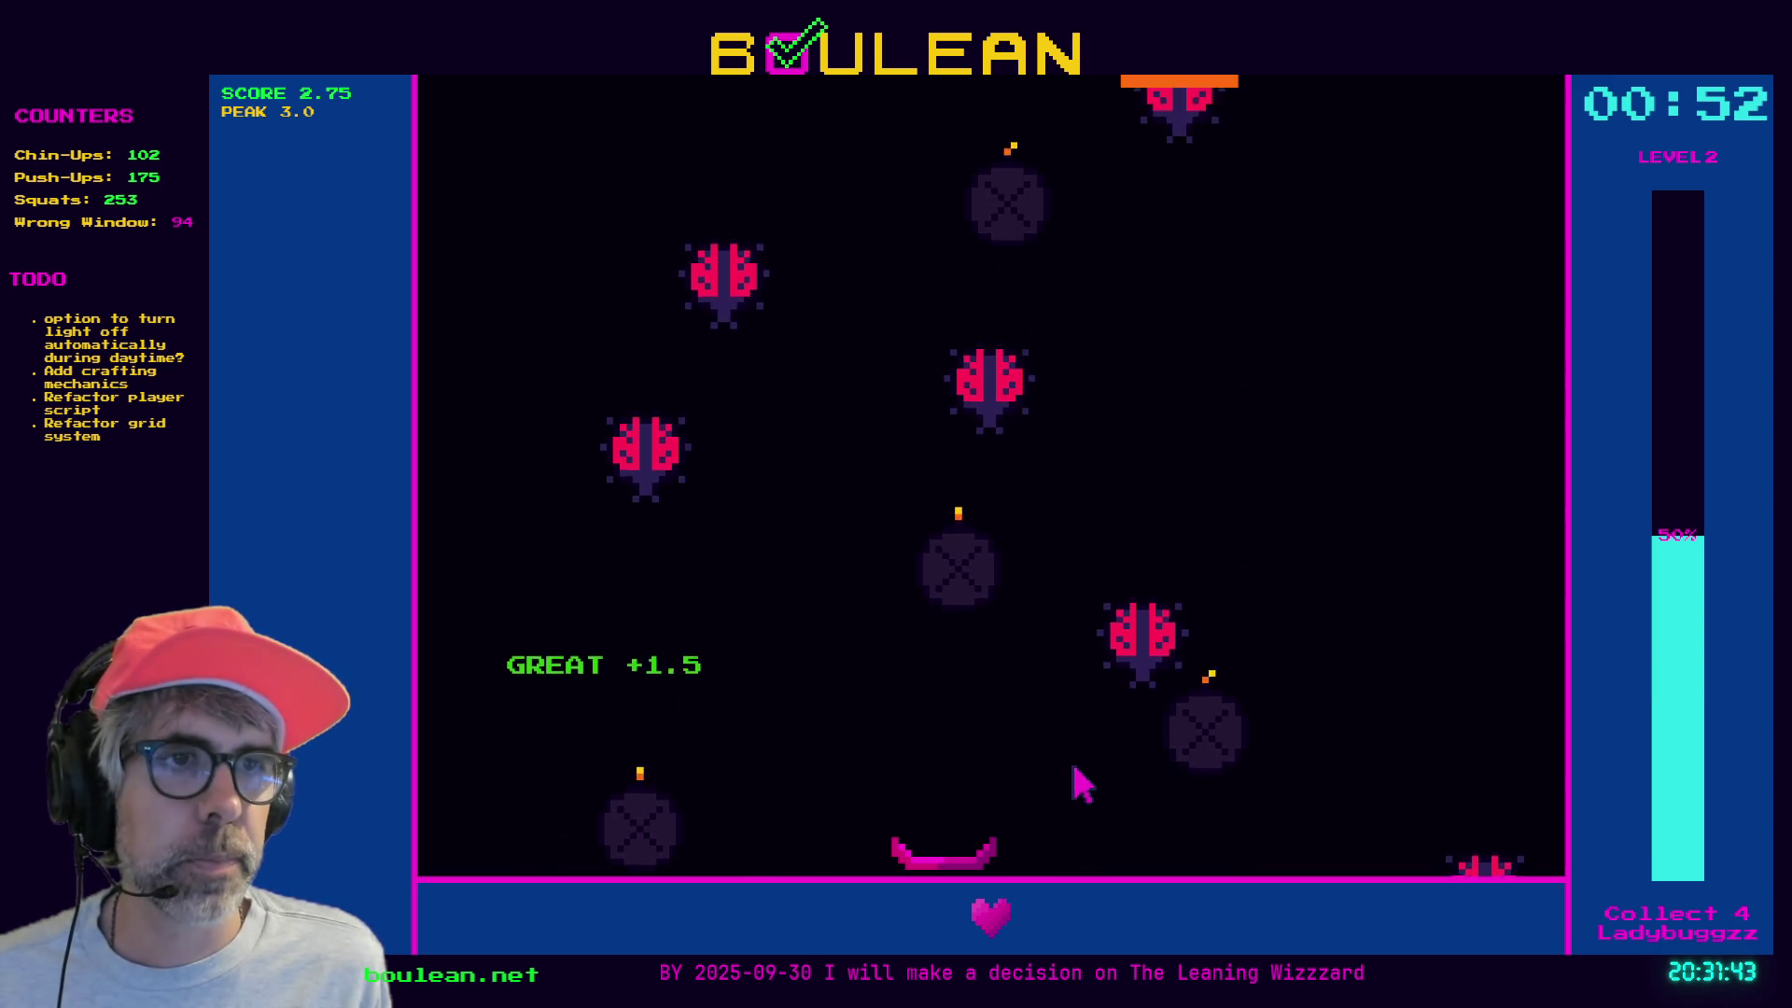
key("Left")
key("Left")
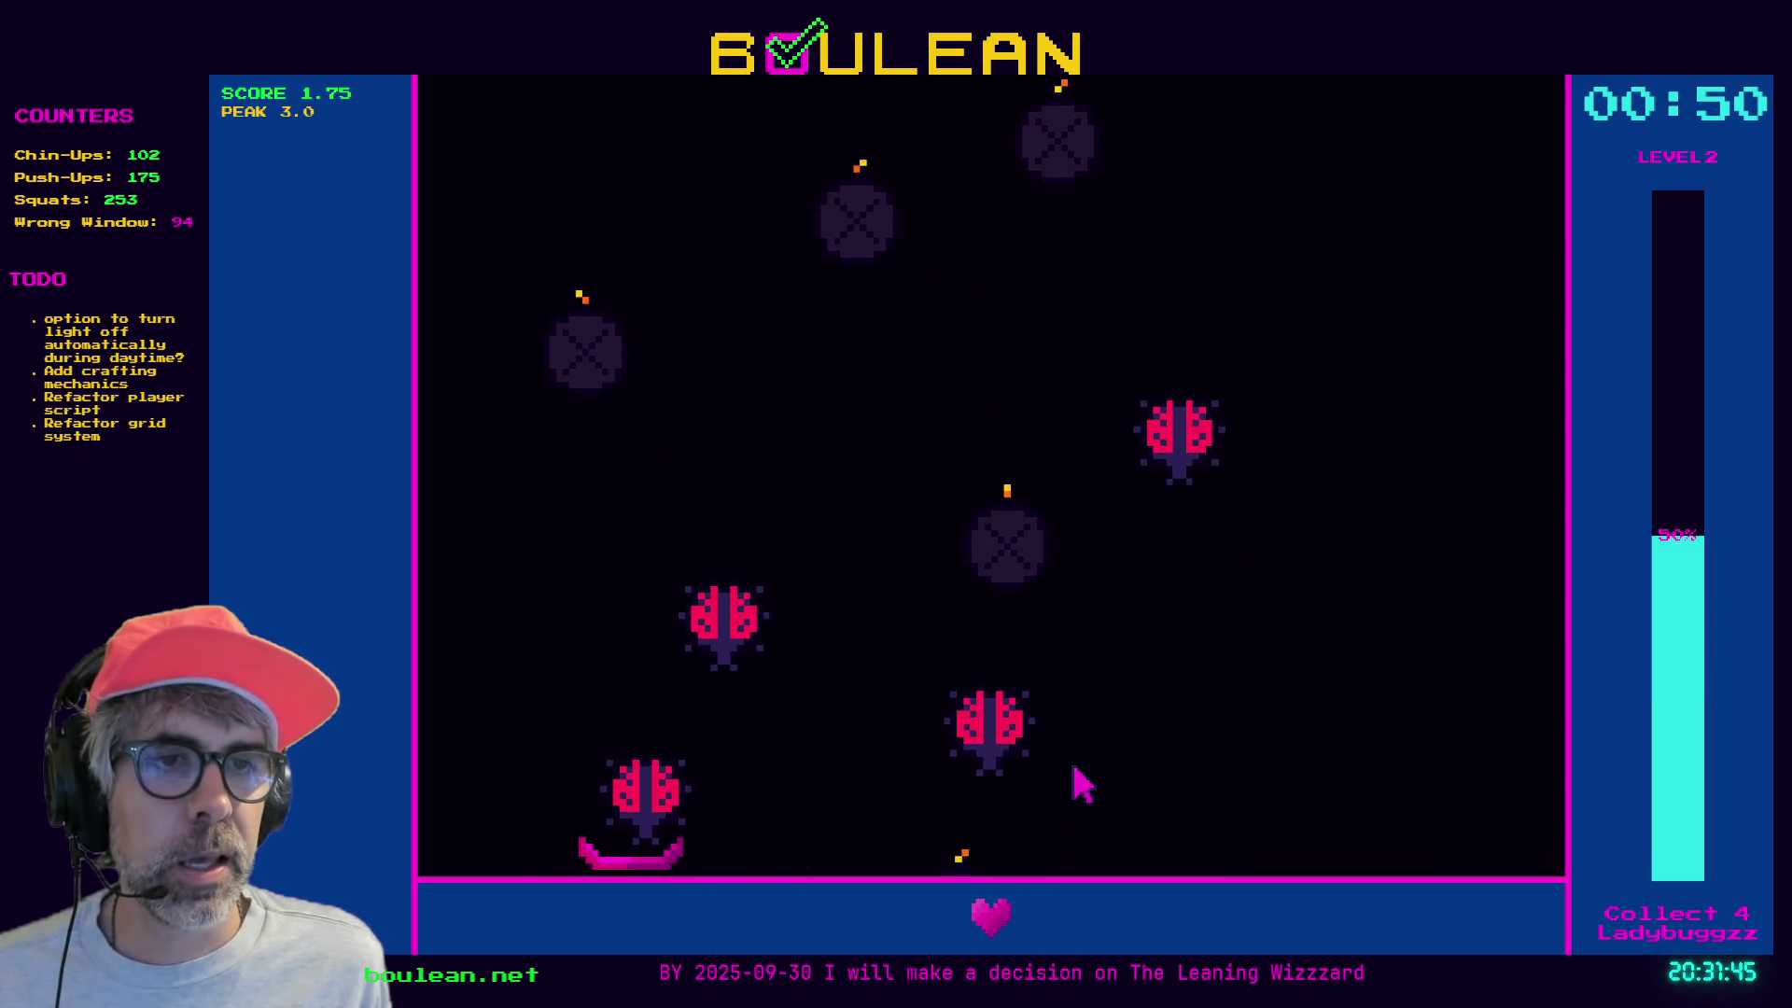
key("Right")
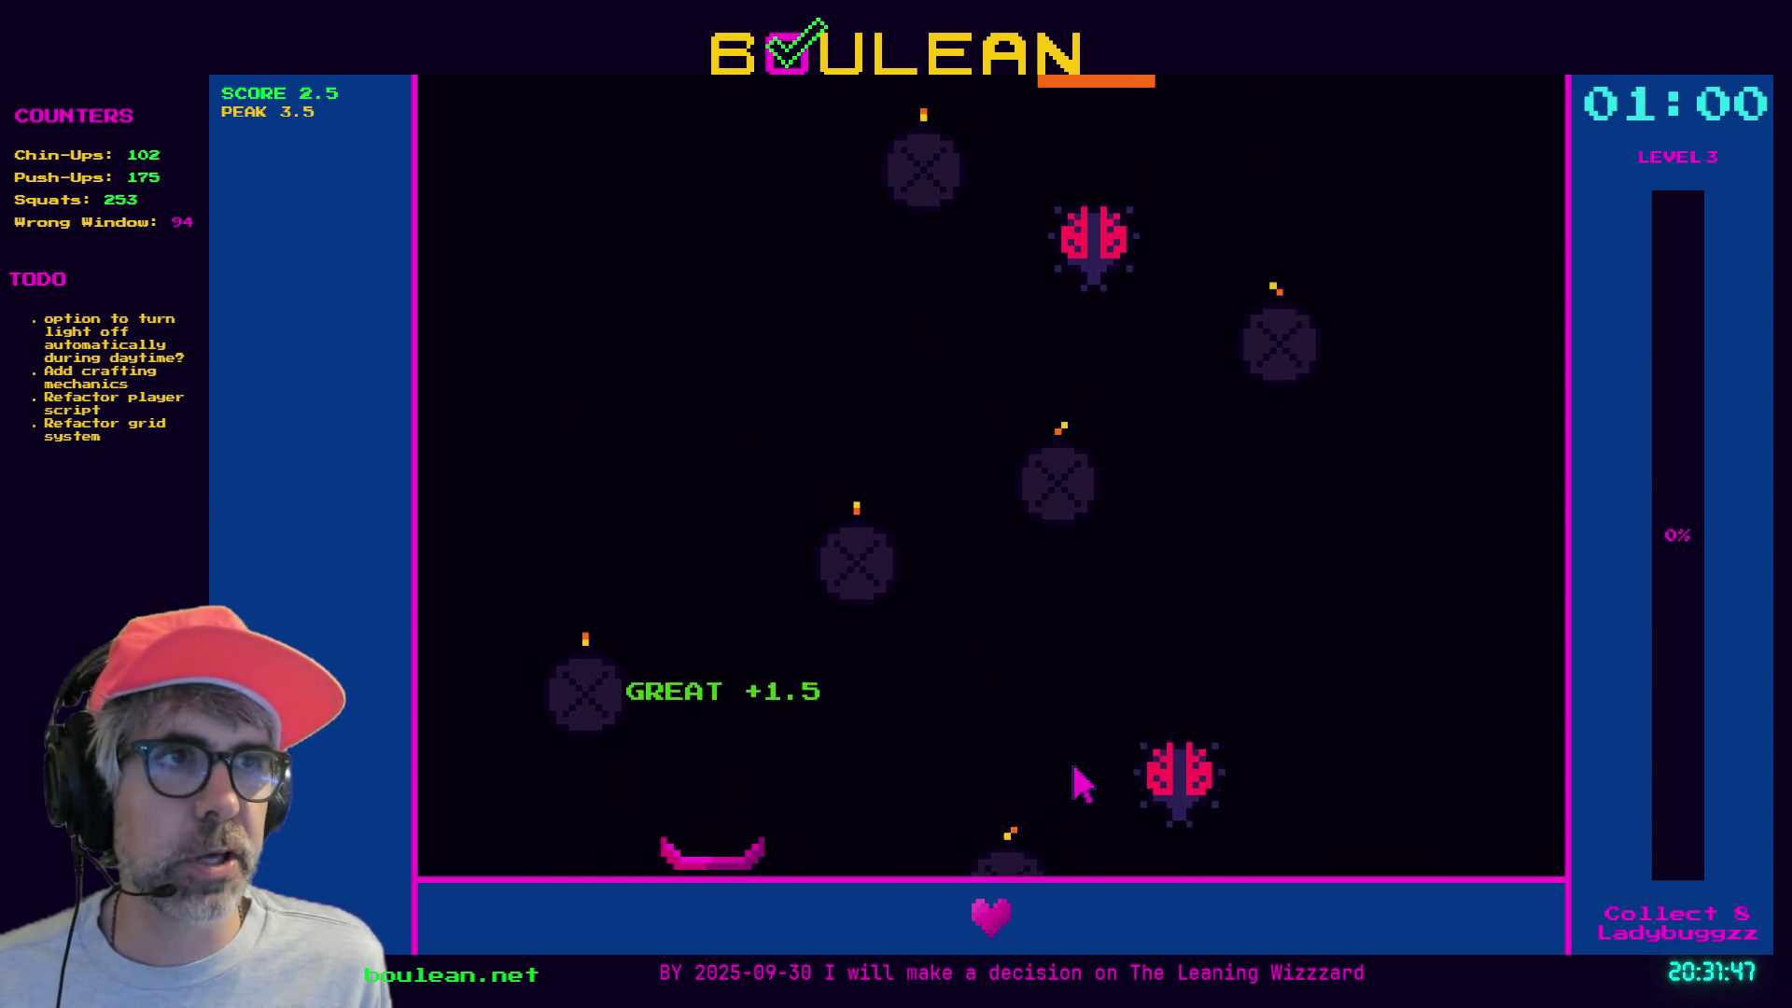
key("Right")
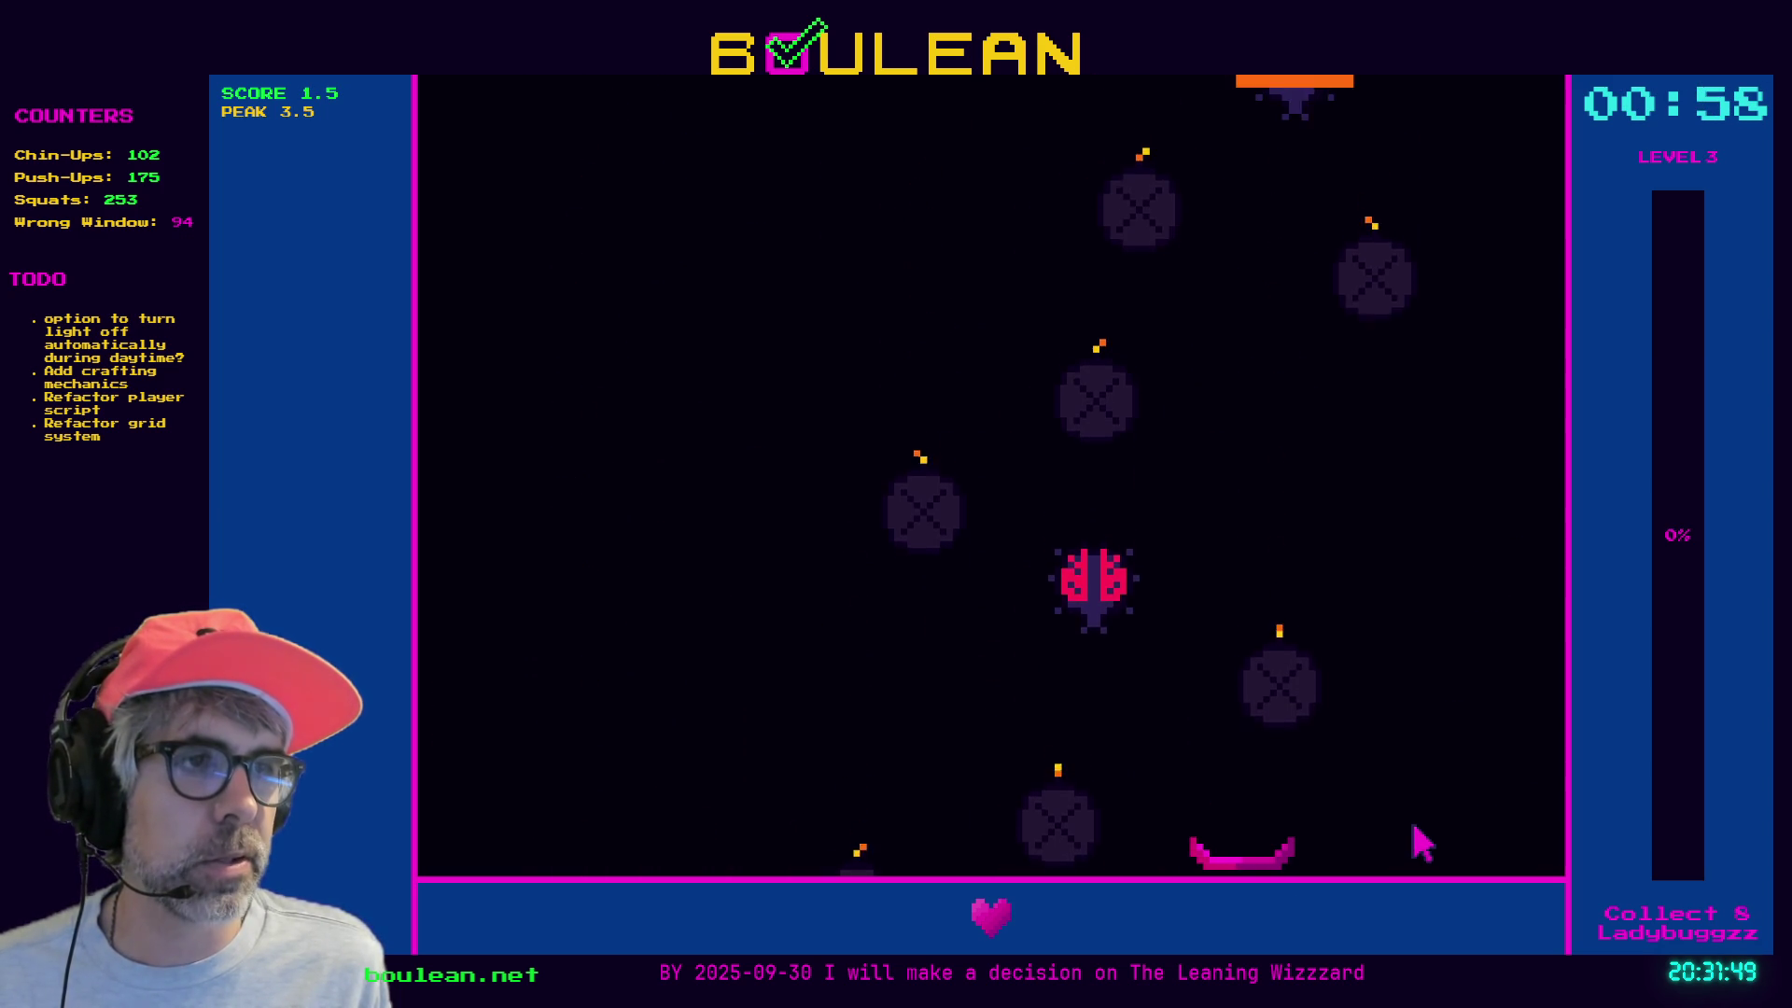
key("Left")
key("Right")
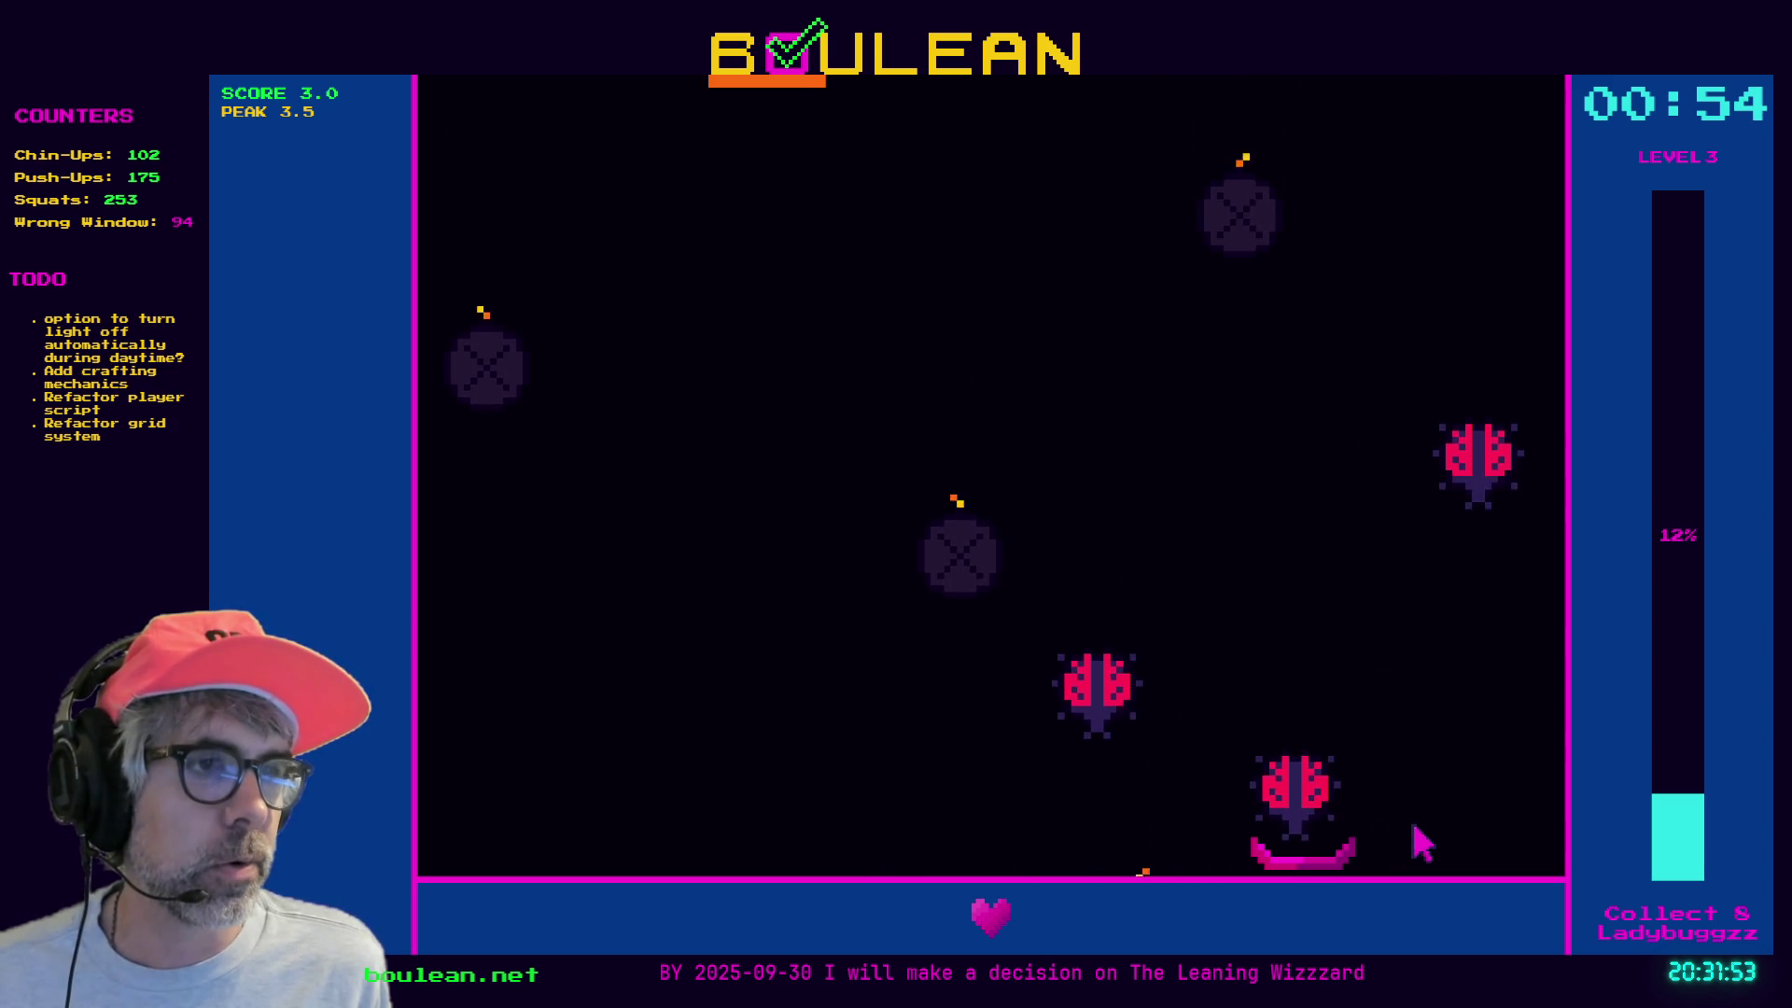
key("Left")
key("Right")
key("Right")
key("Left")
key("Left")
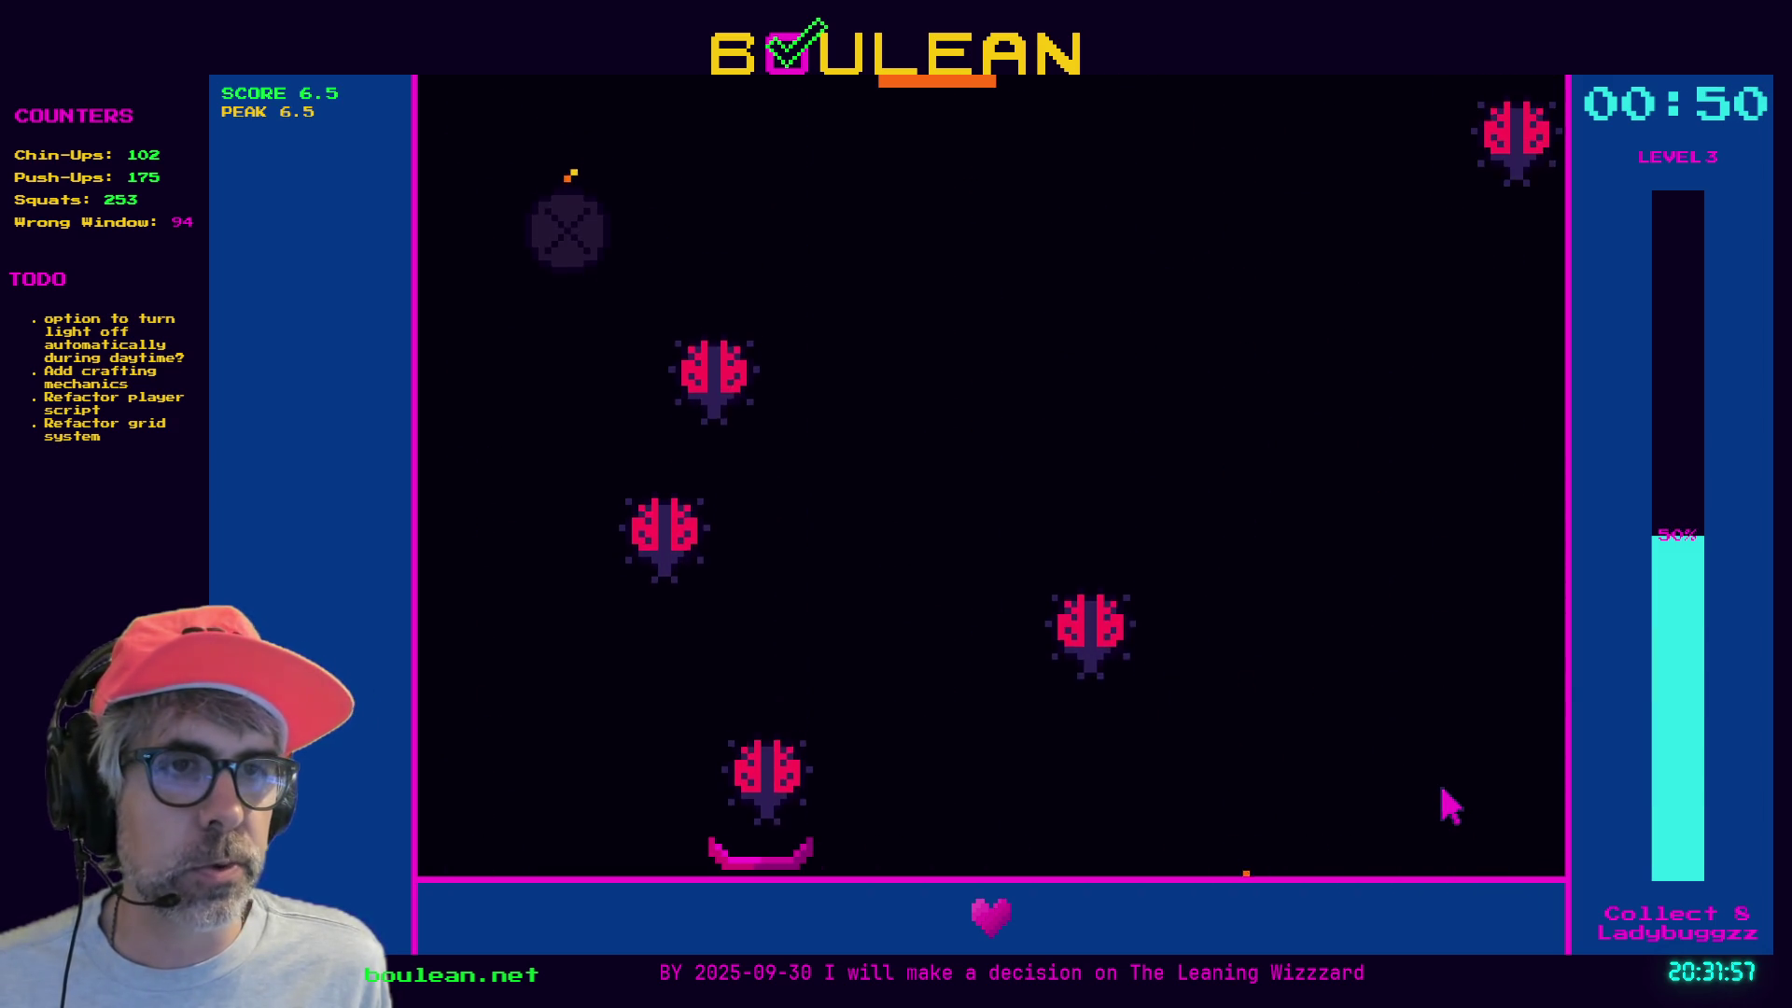
key("Right")
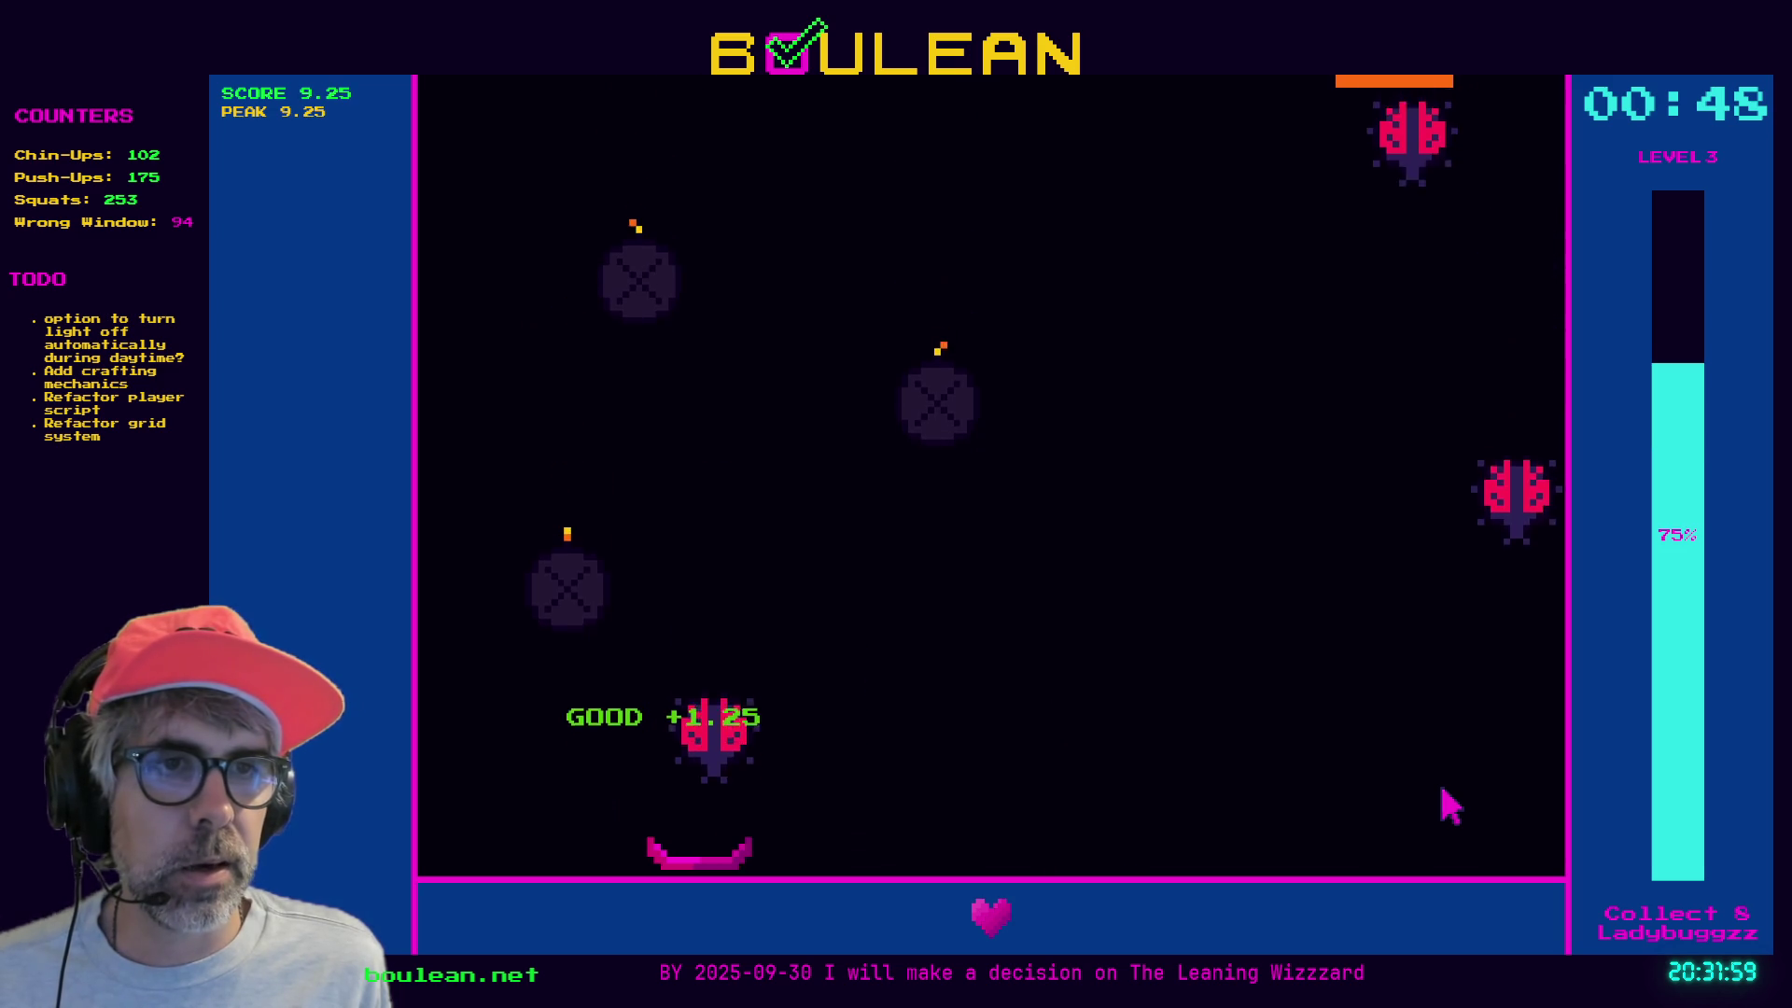
key("Right")
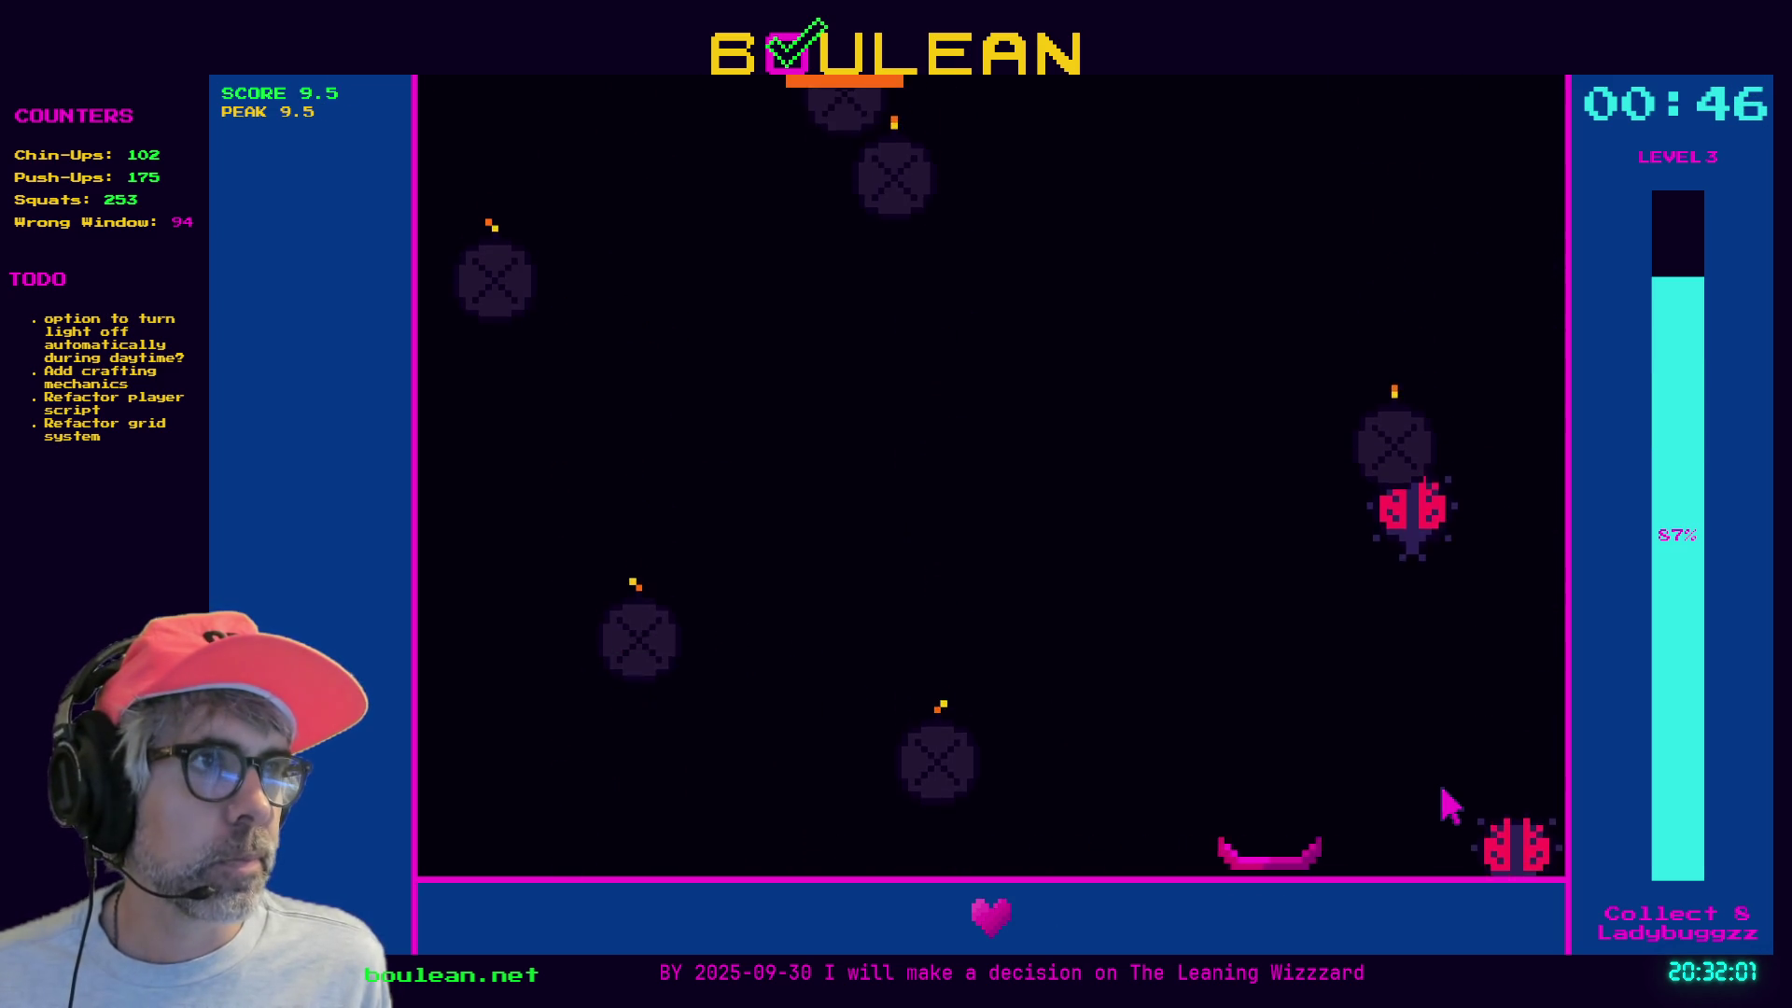
key("Left")
key("Left")
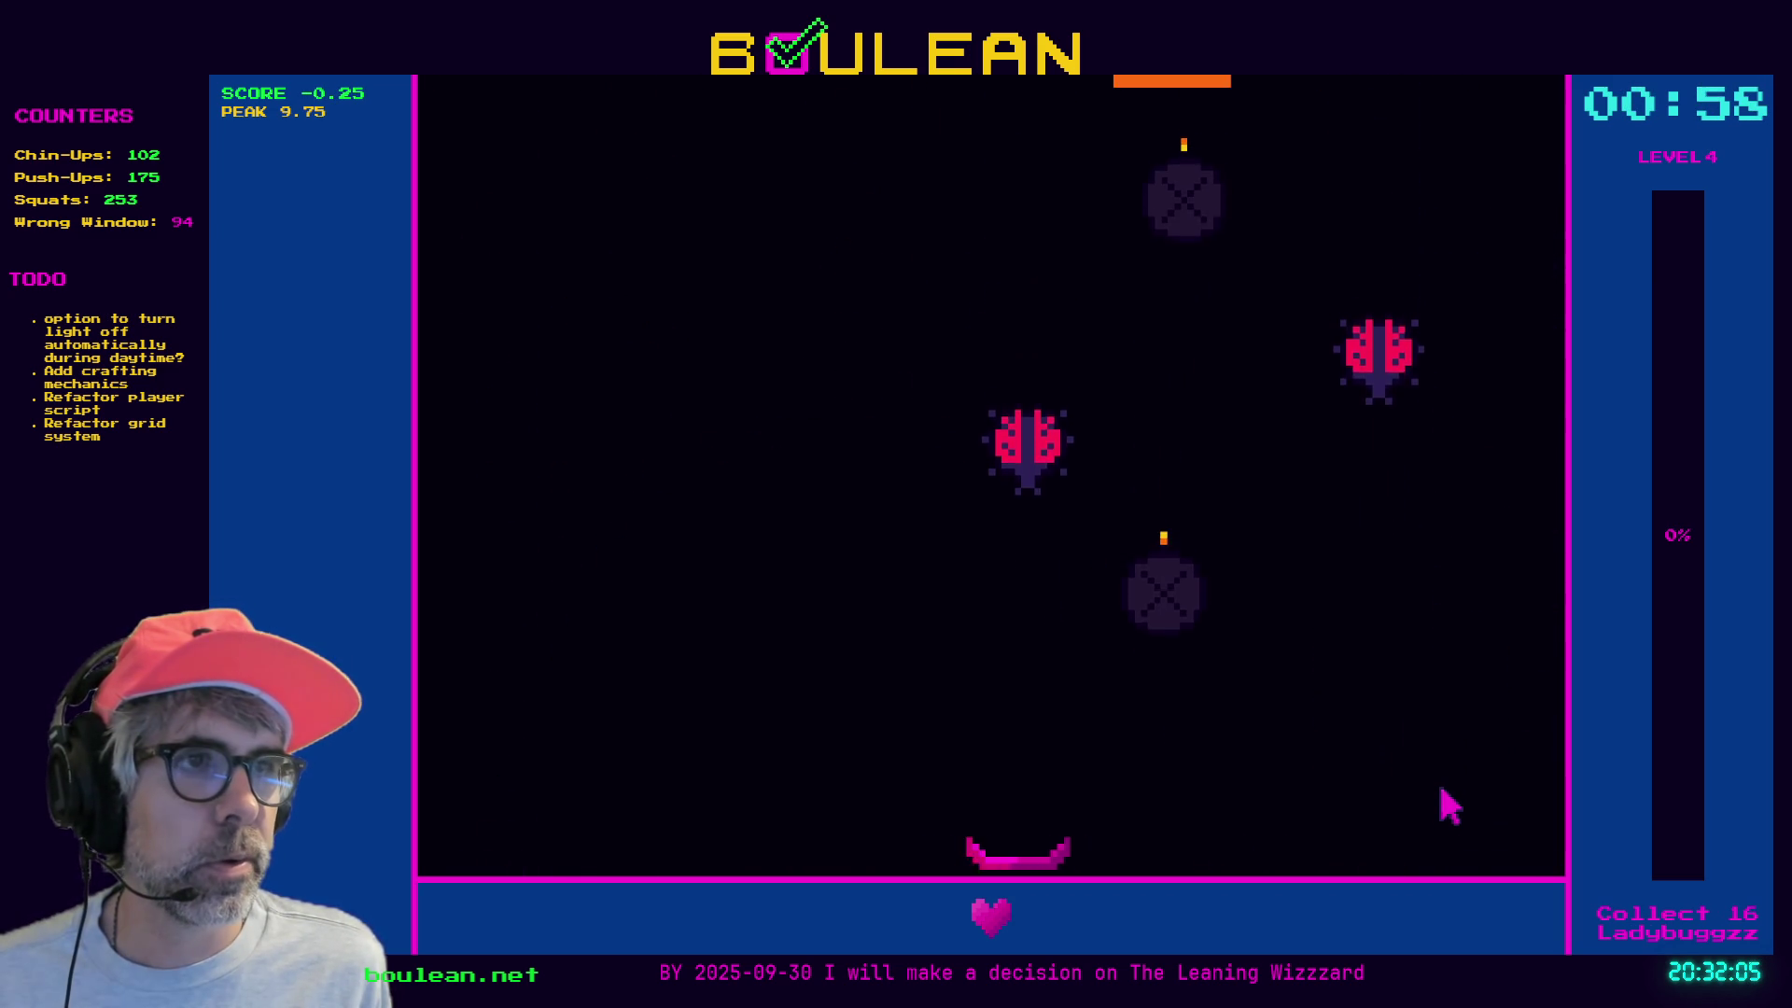
key("Left")
key("Right")
key("Right")
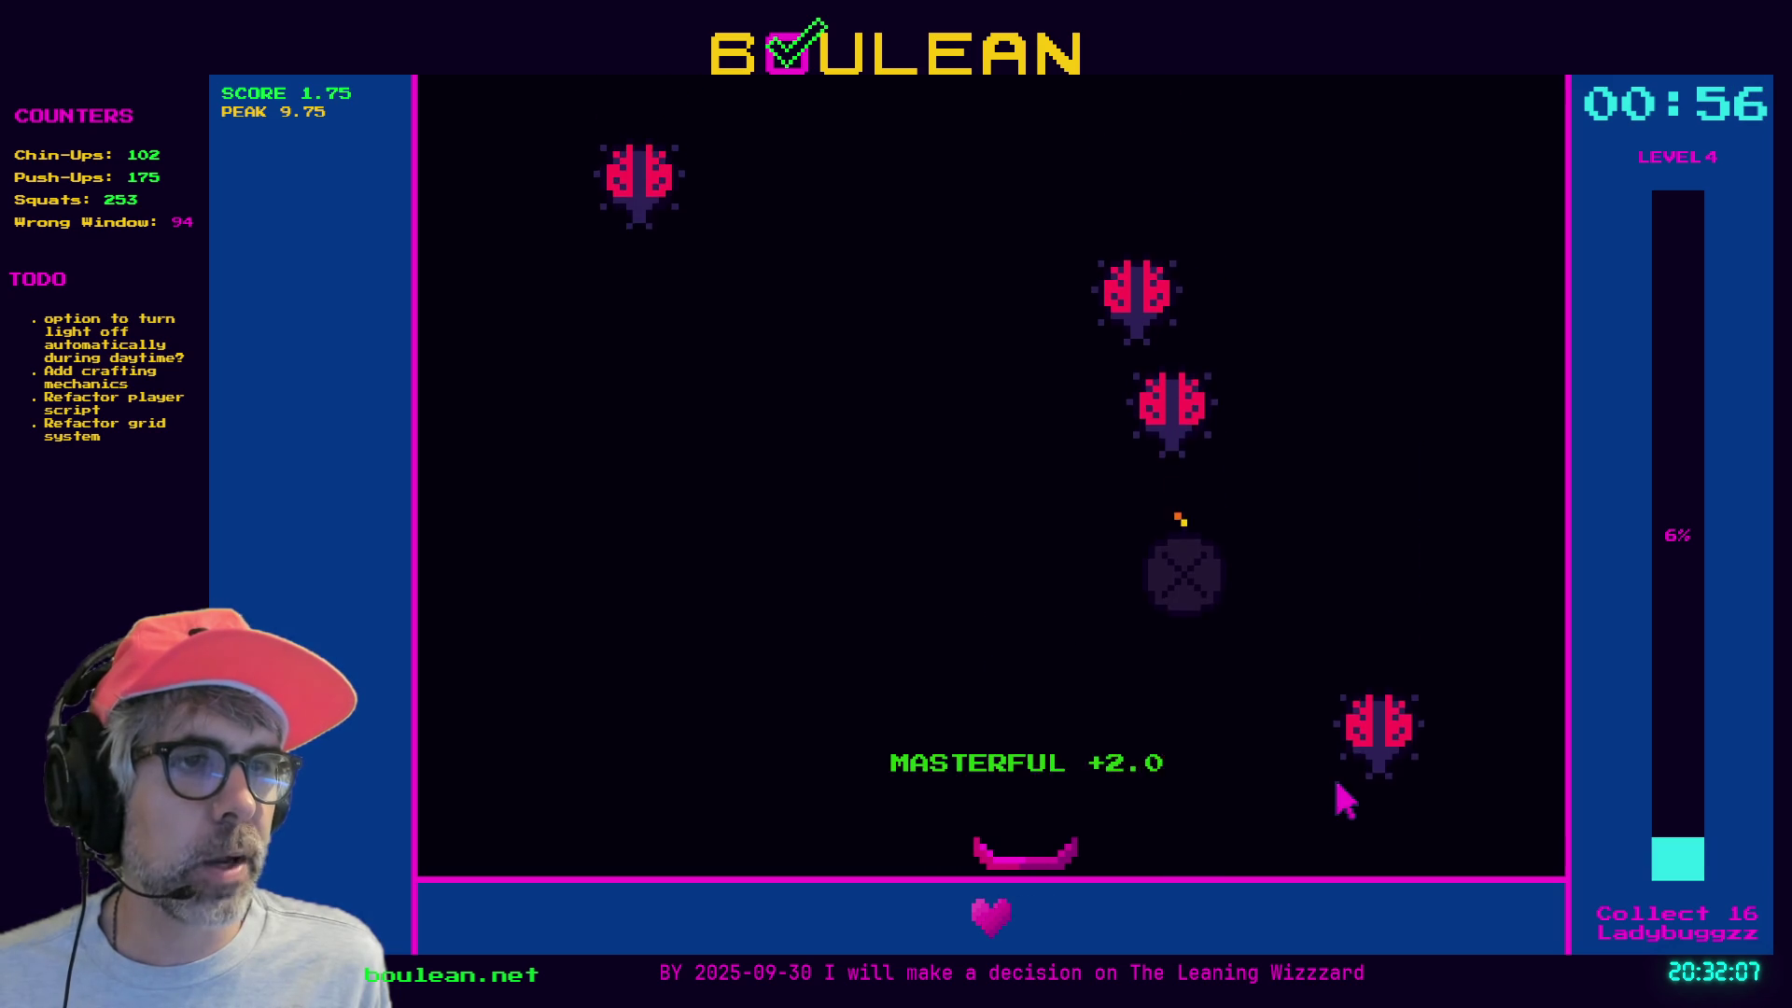
key("Left")
key("Right")
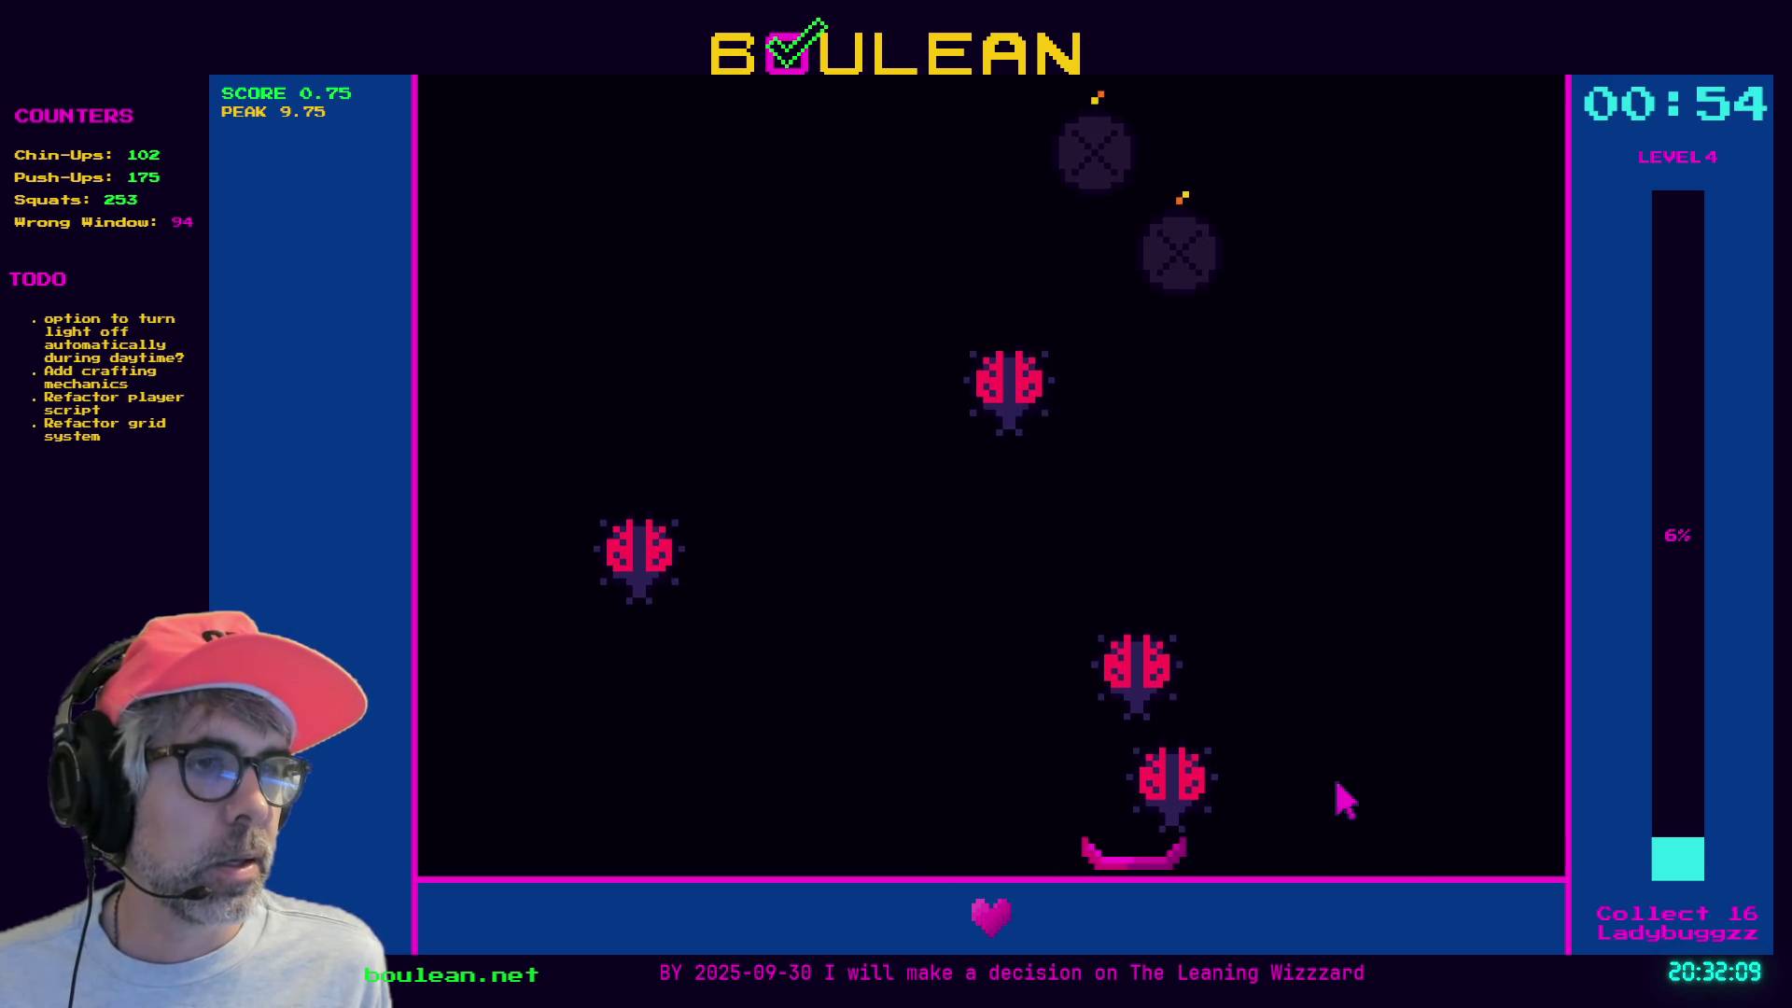
key("Left")
key("Right")
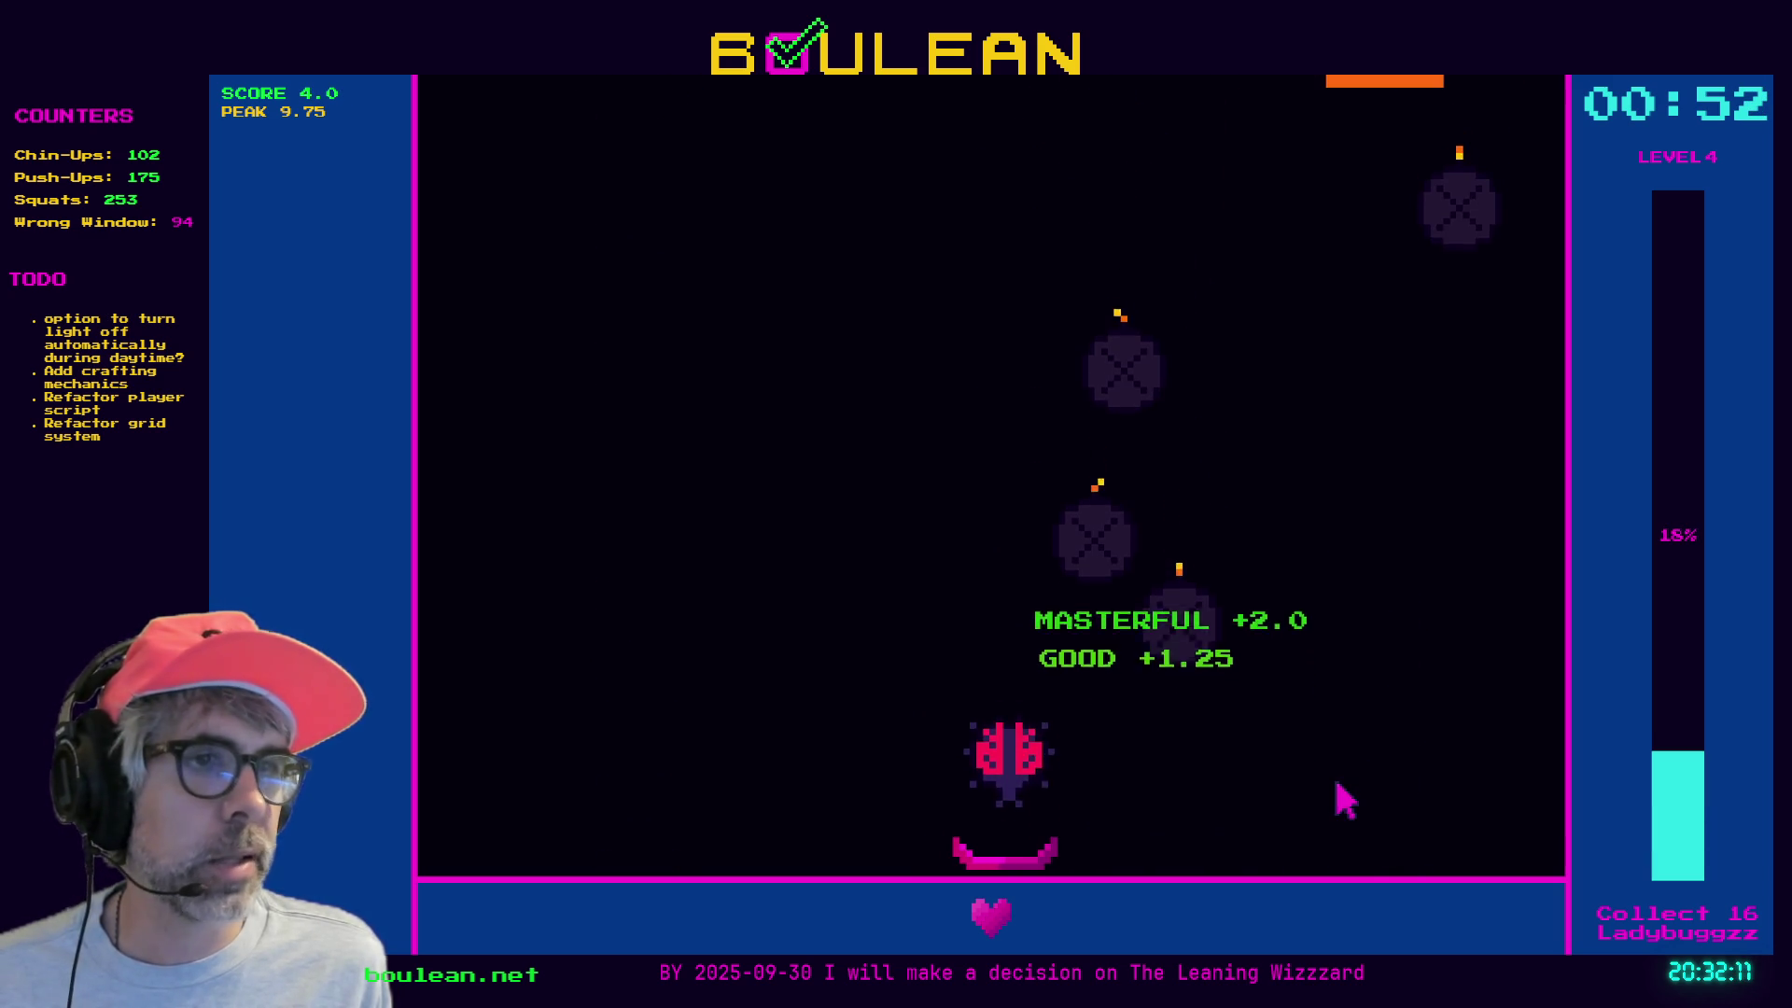
key("Left")
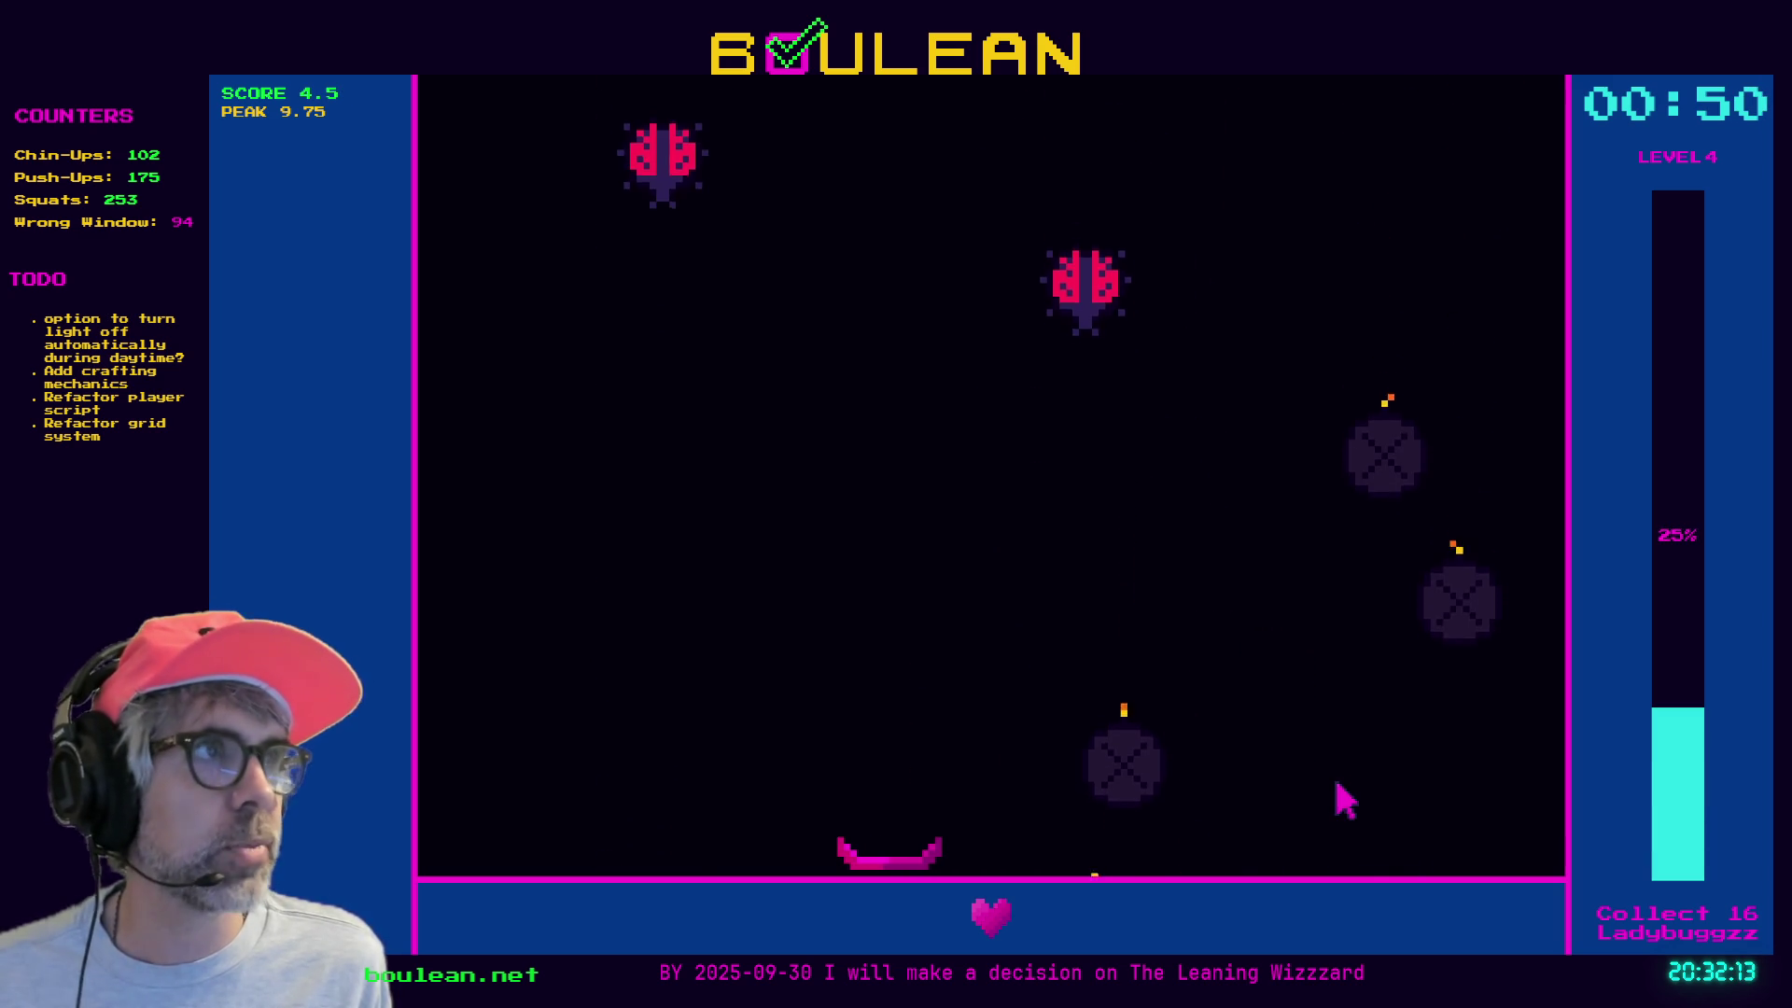
key("Right")
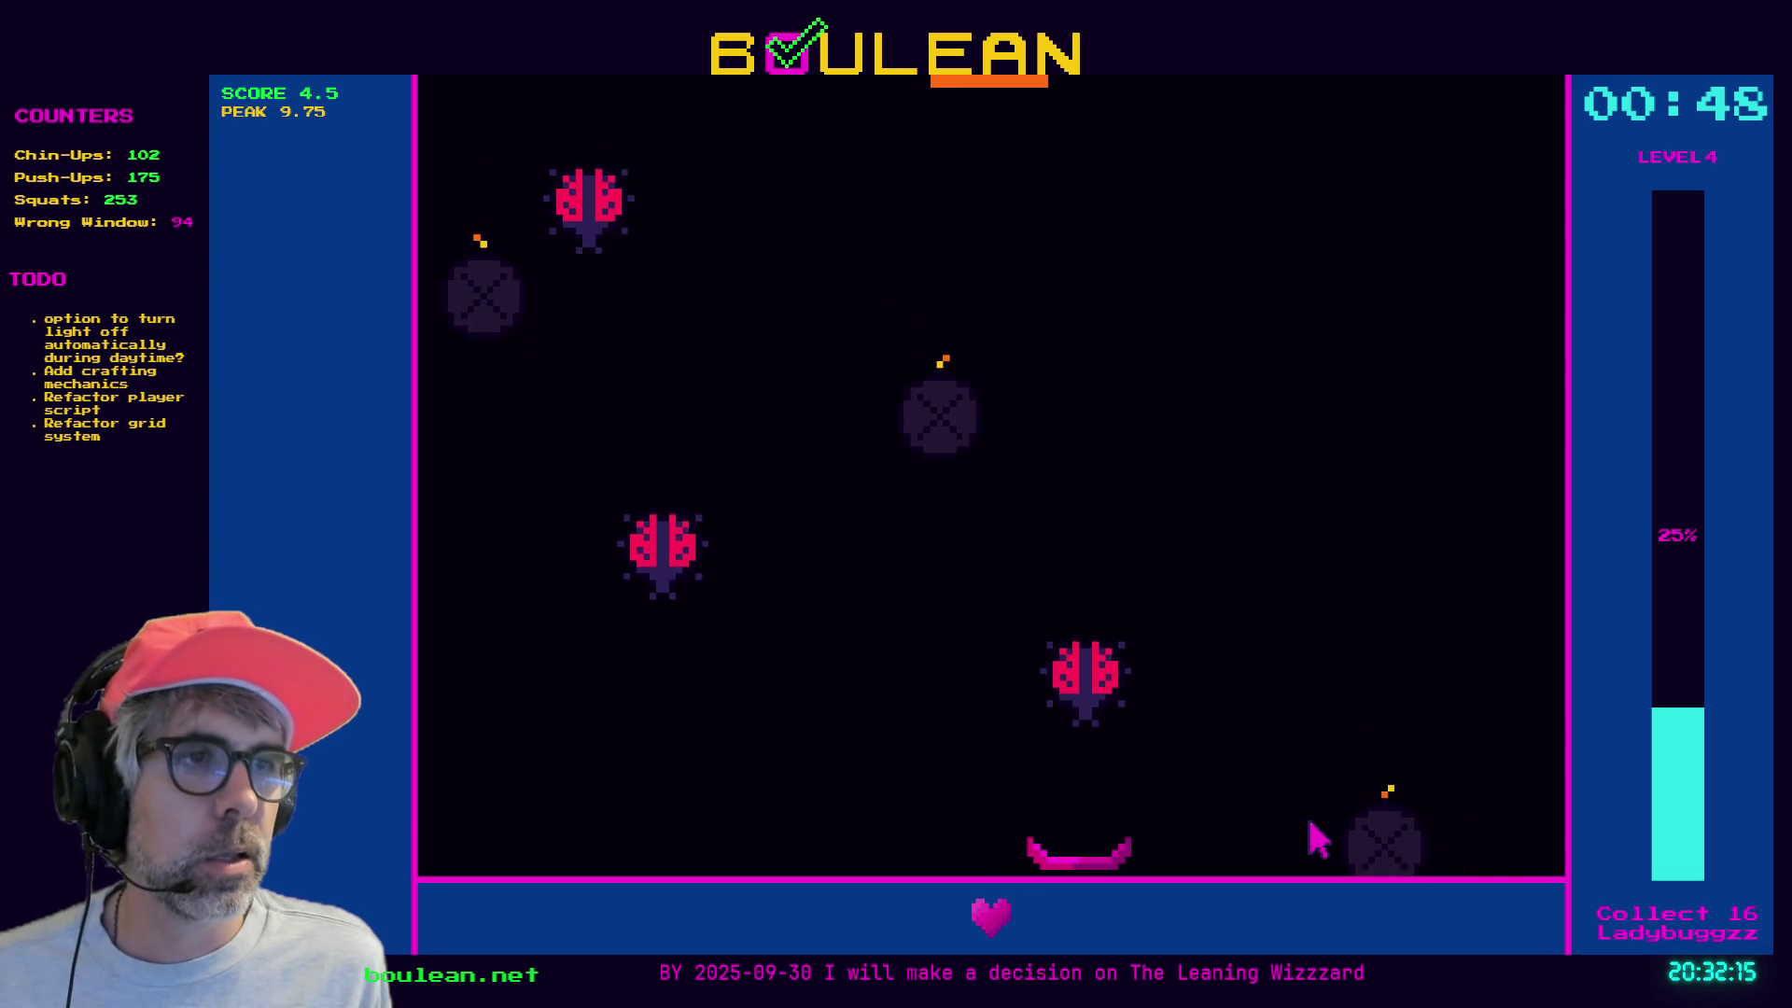
key("Left")
key("Left")
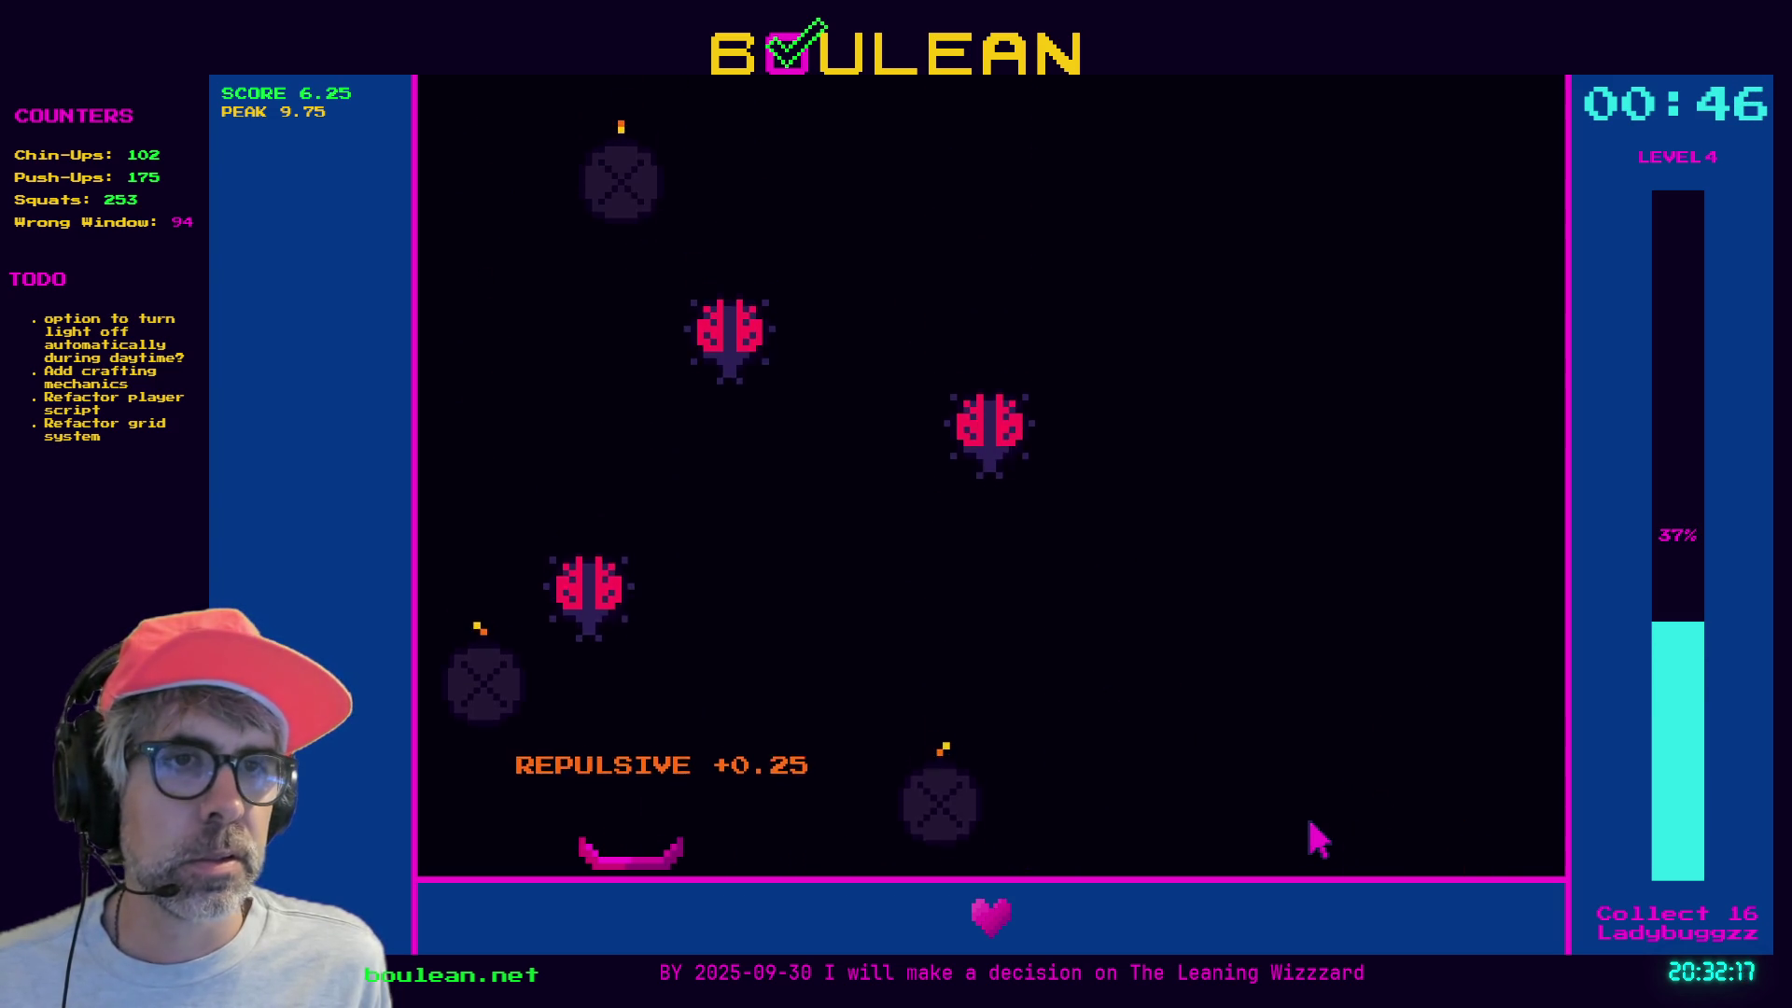
key("Right")
key("Right")
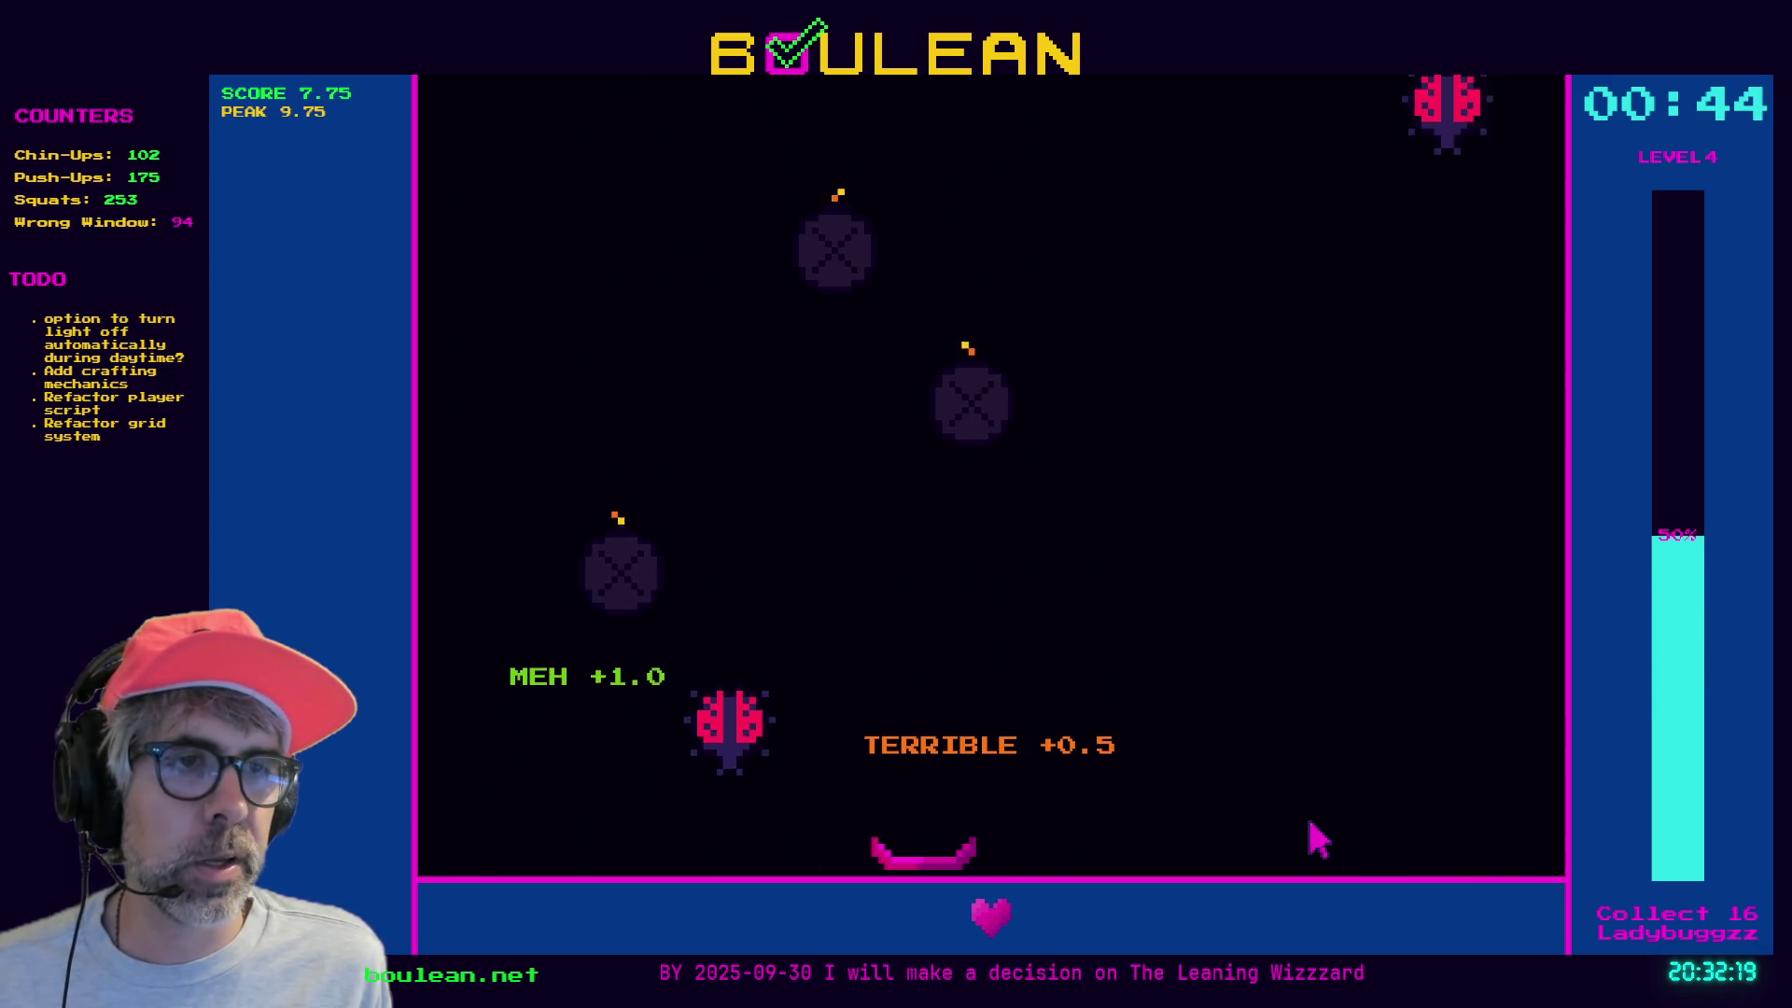
key("Left")
key("Right")
key("Right")
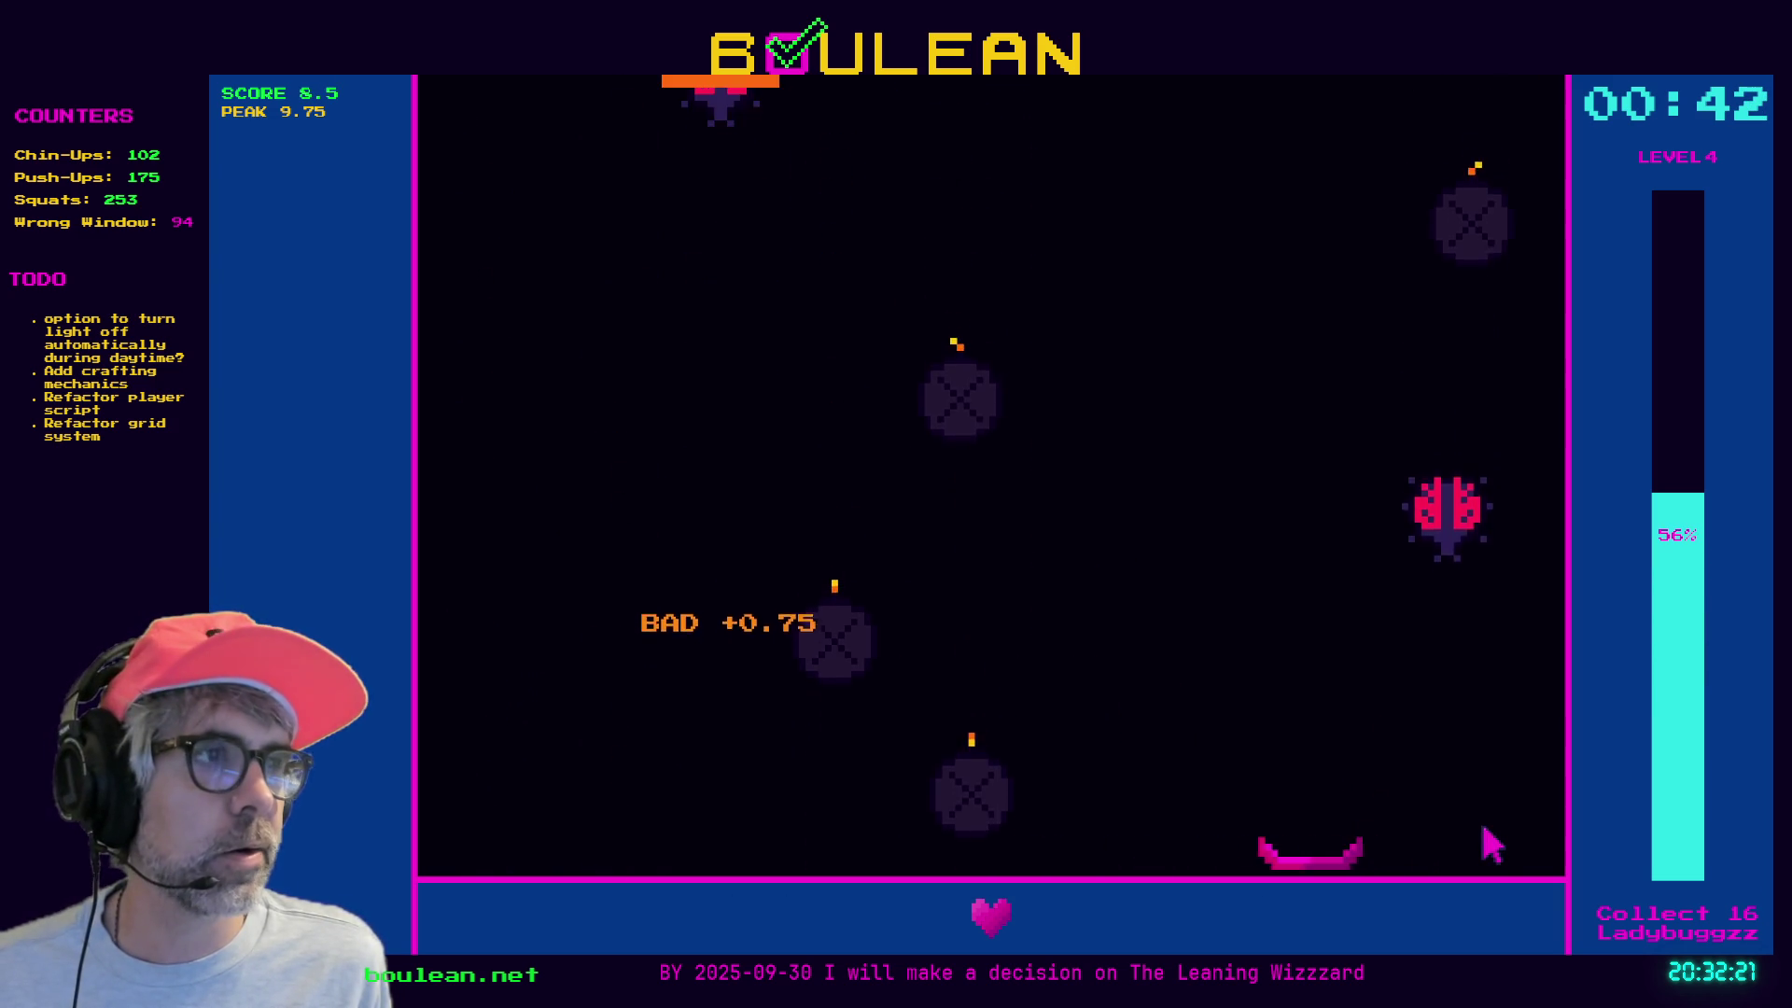
key("Left")
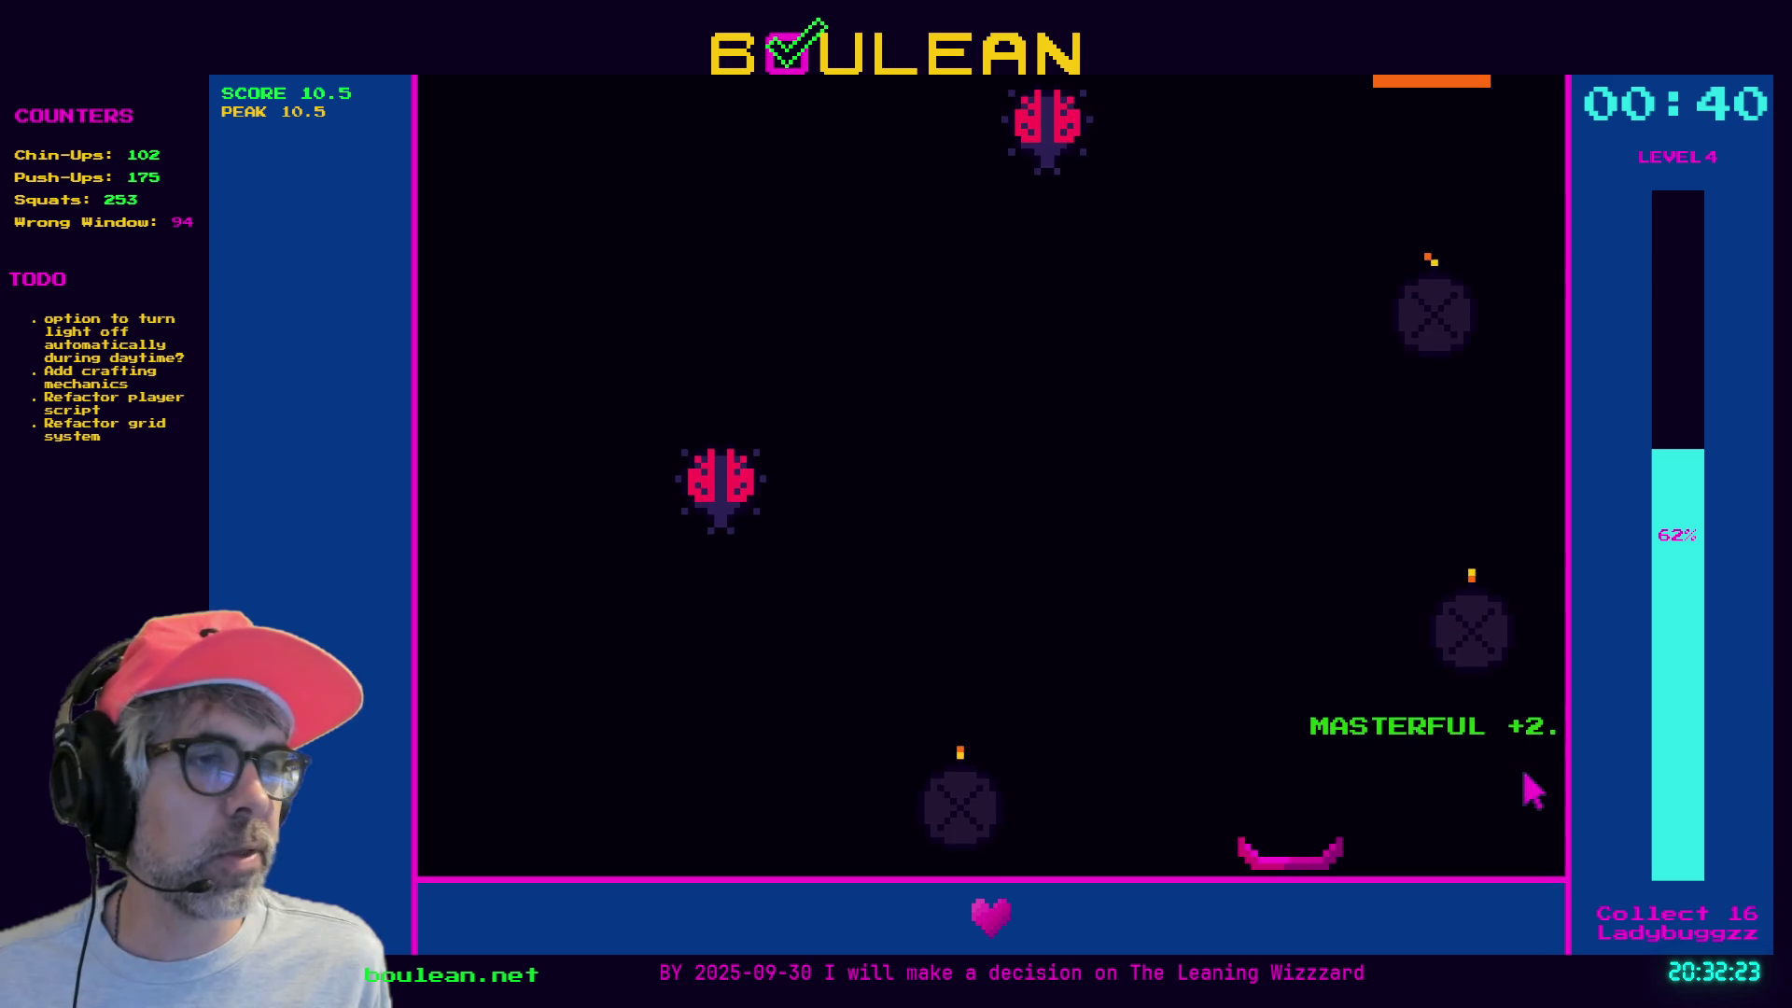
key("Right")
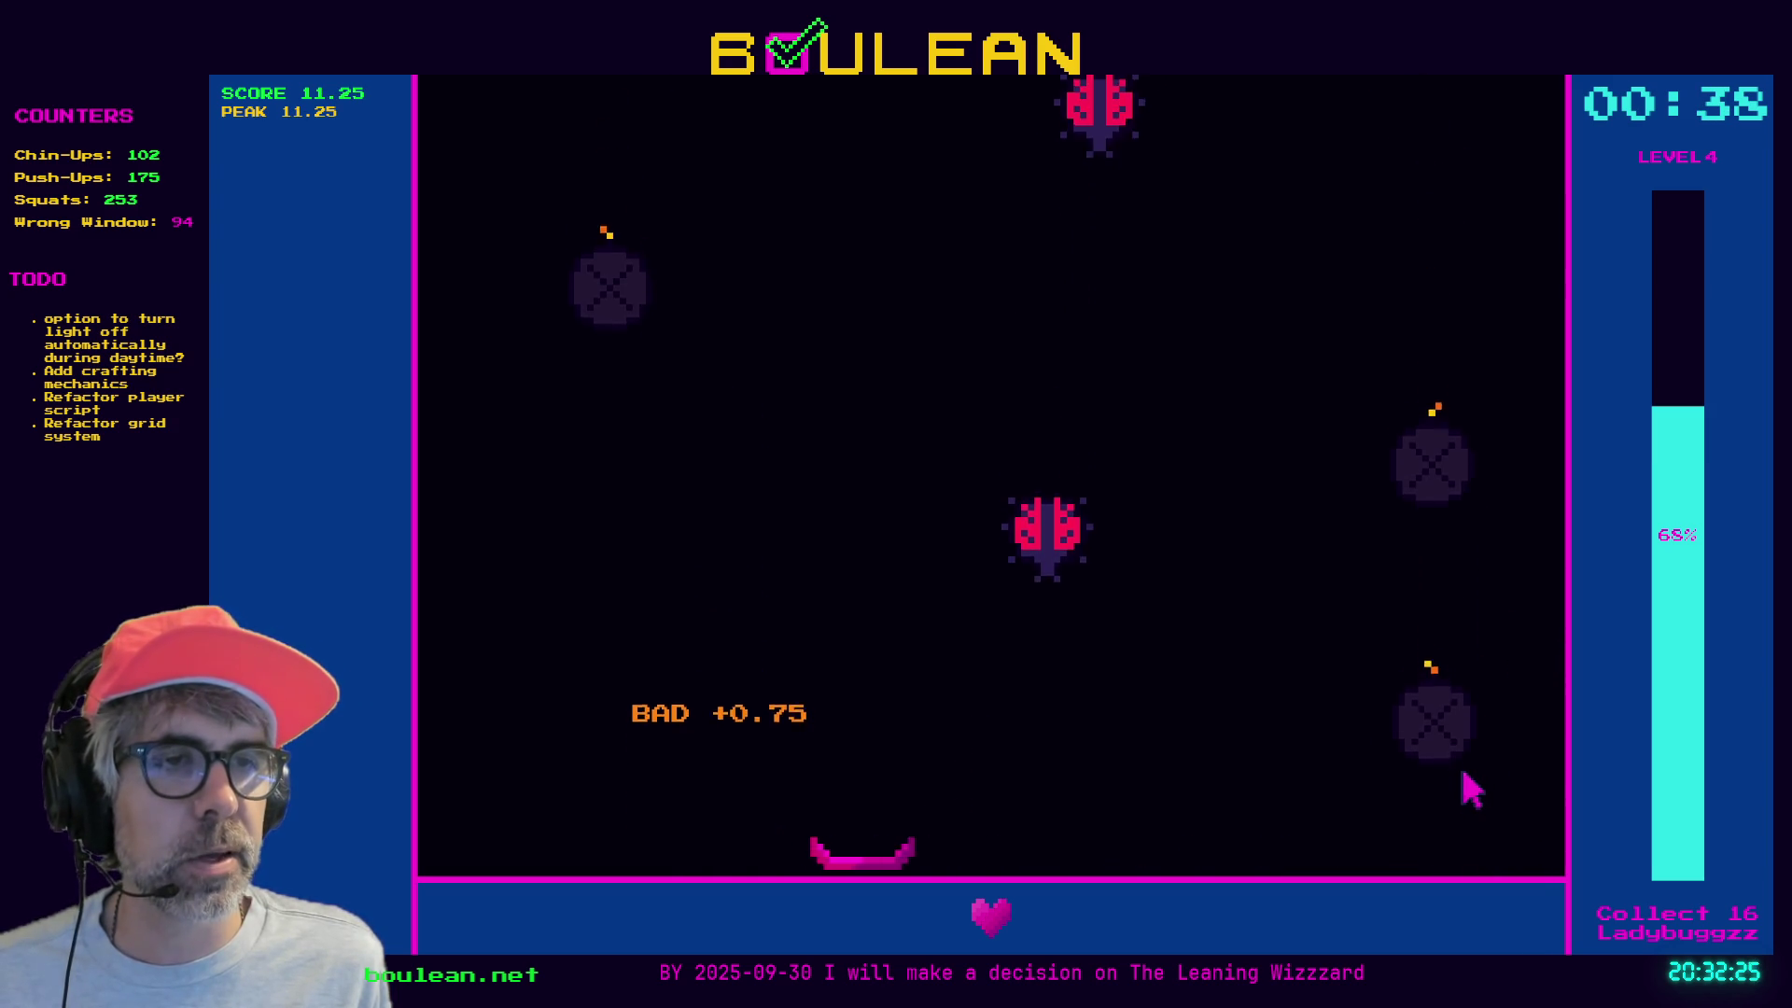
key("Right")
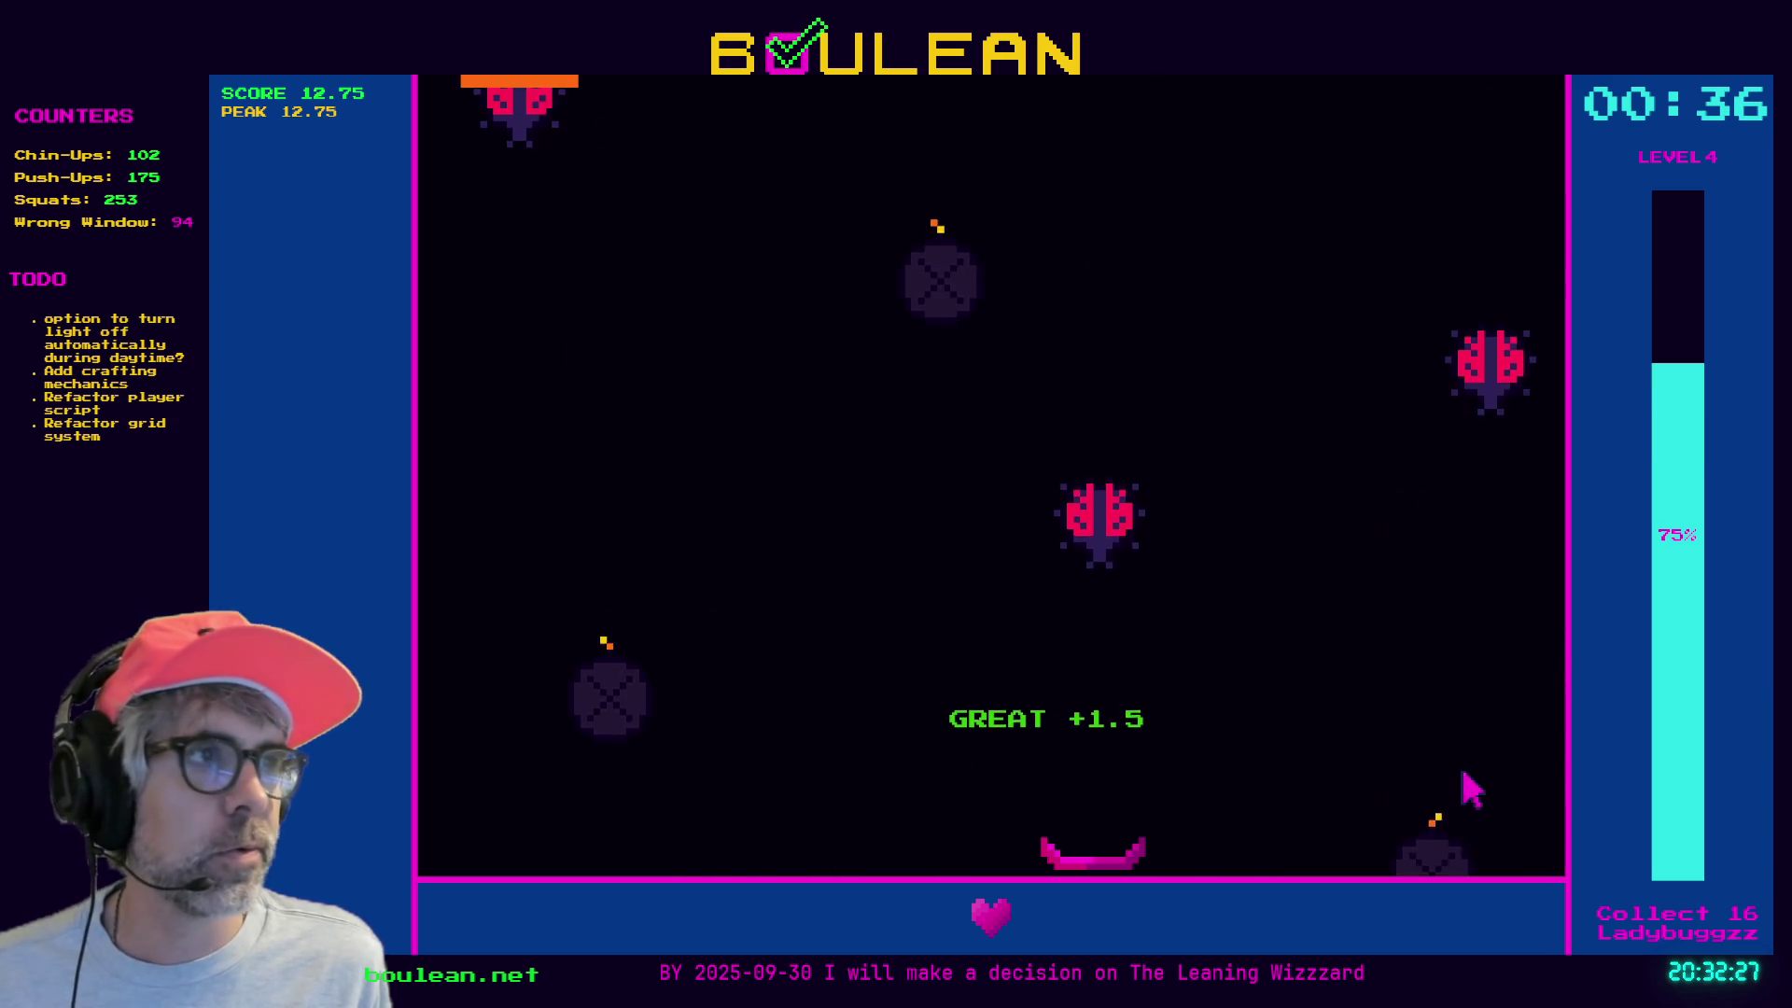
key("Right")
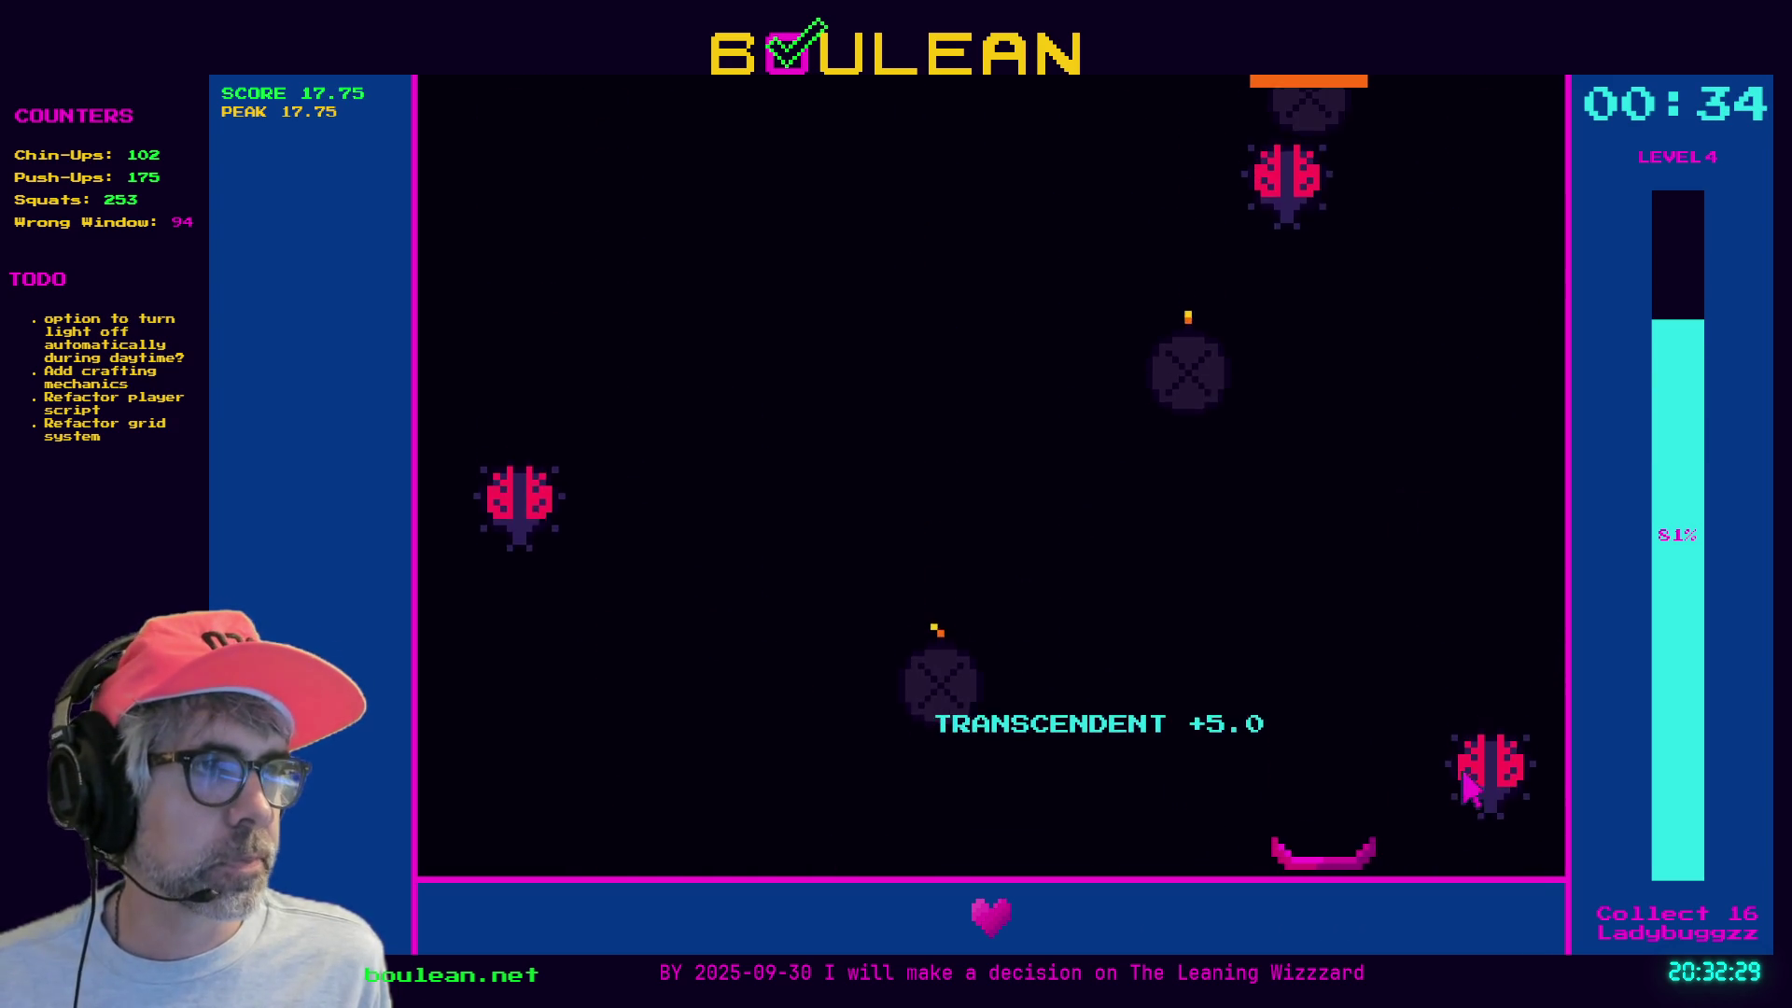
key("Left")
key("Left")
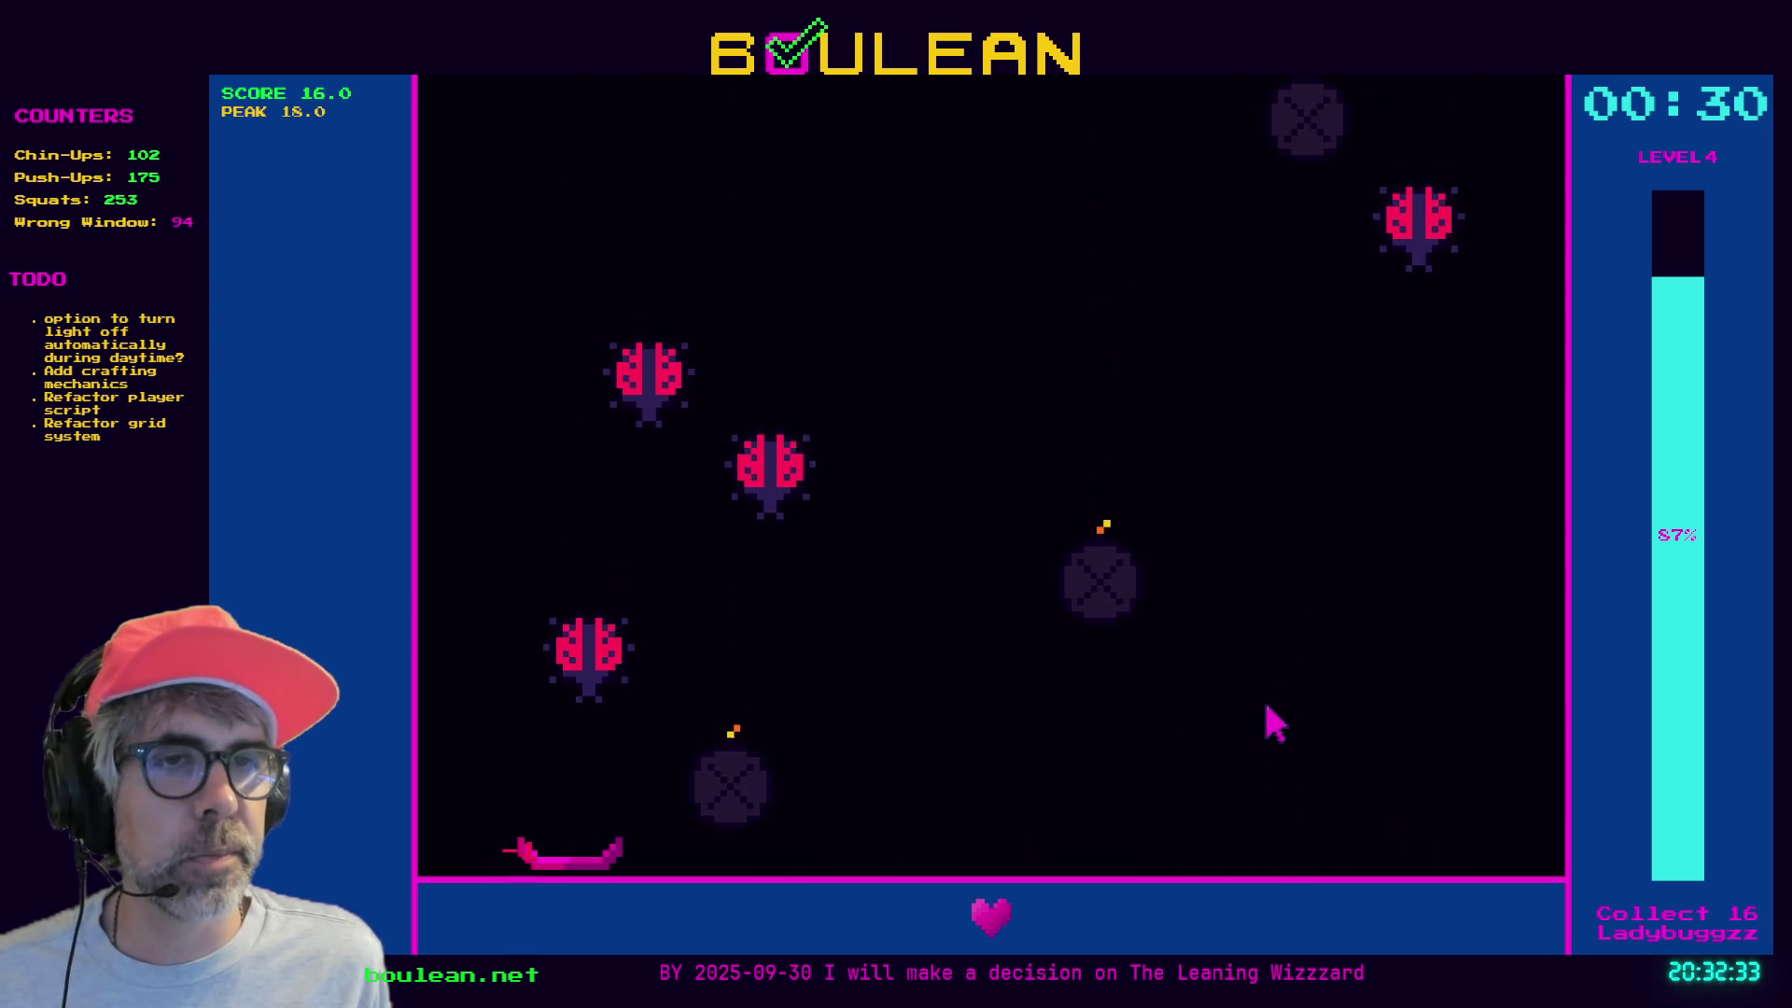
key("Right")
key("Left")
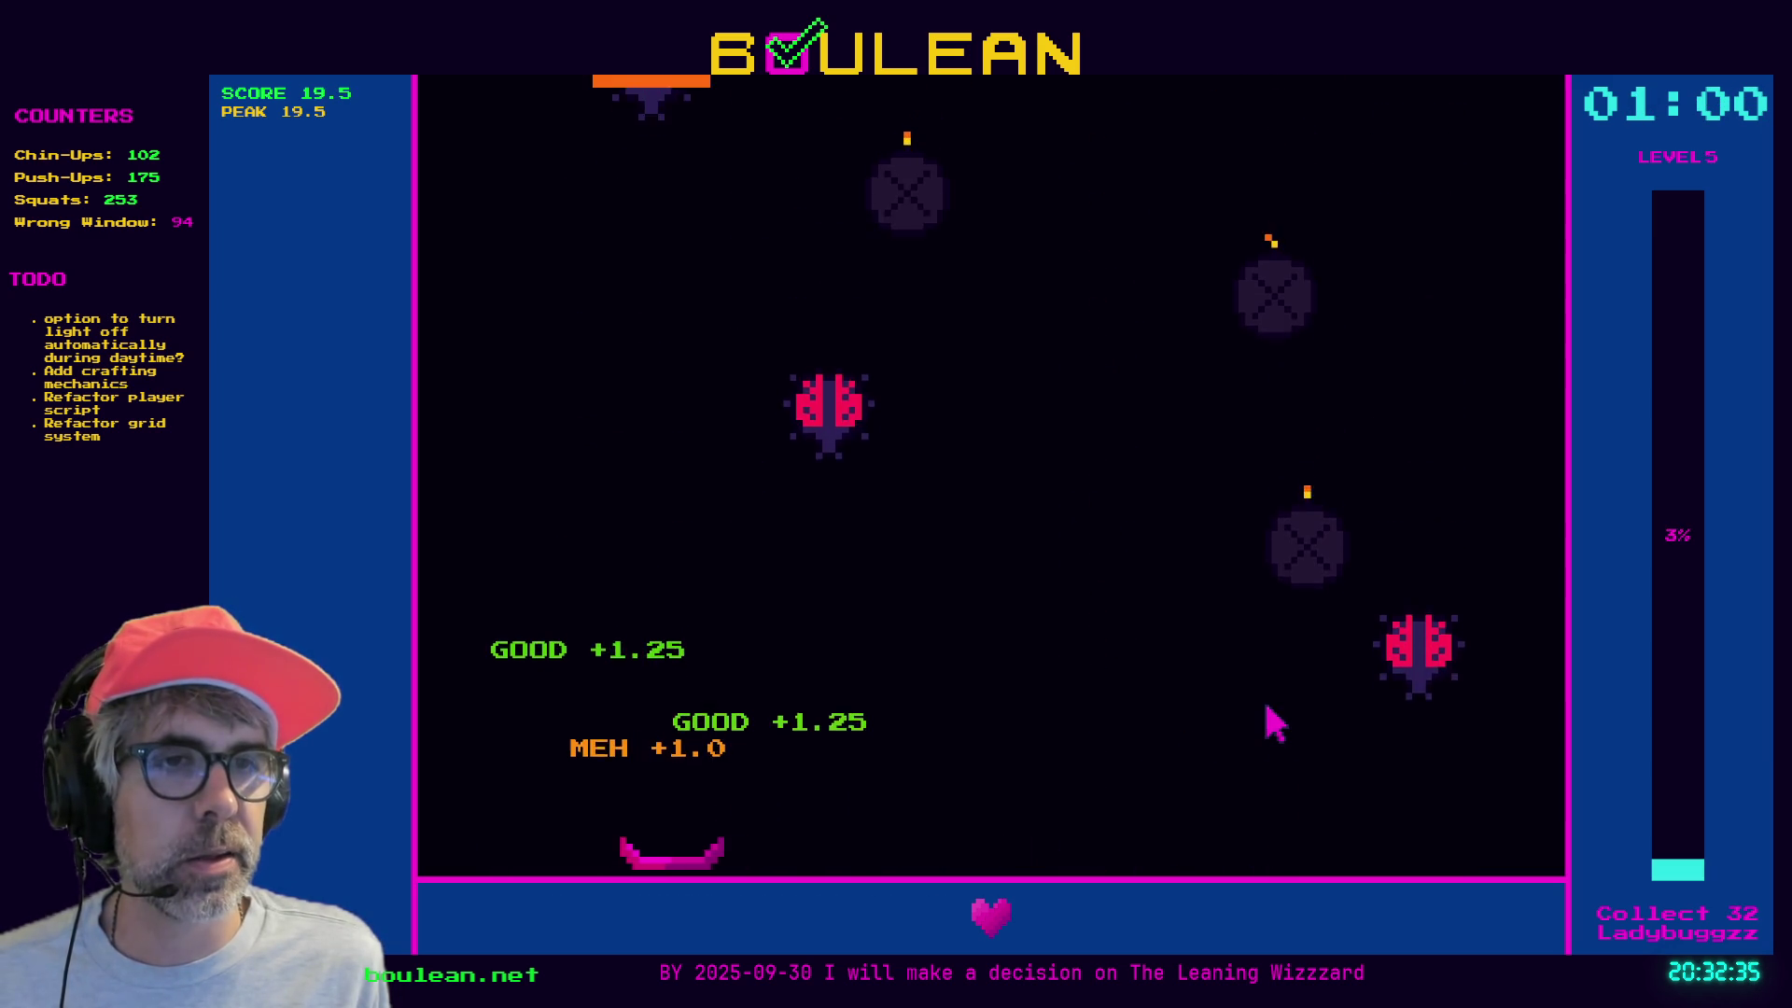
key("Right")
key("Left")
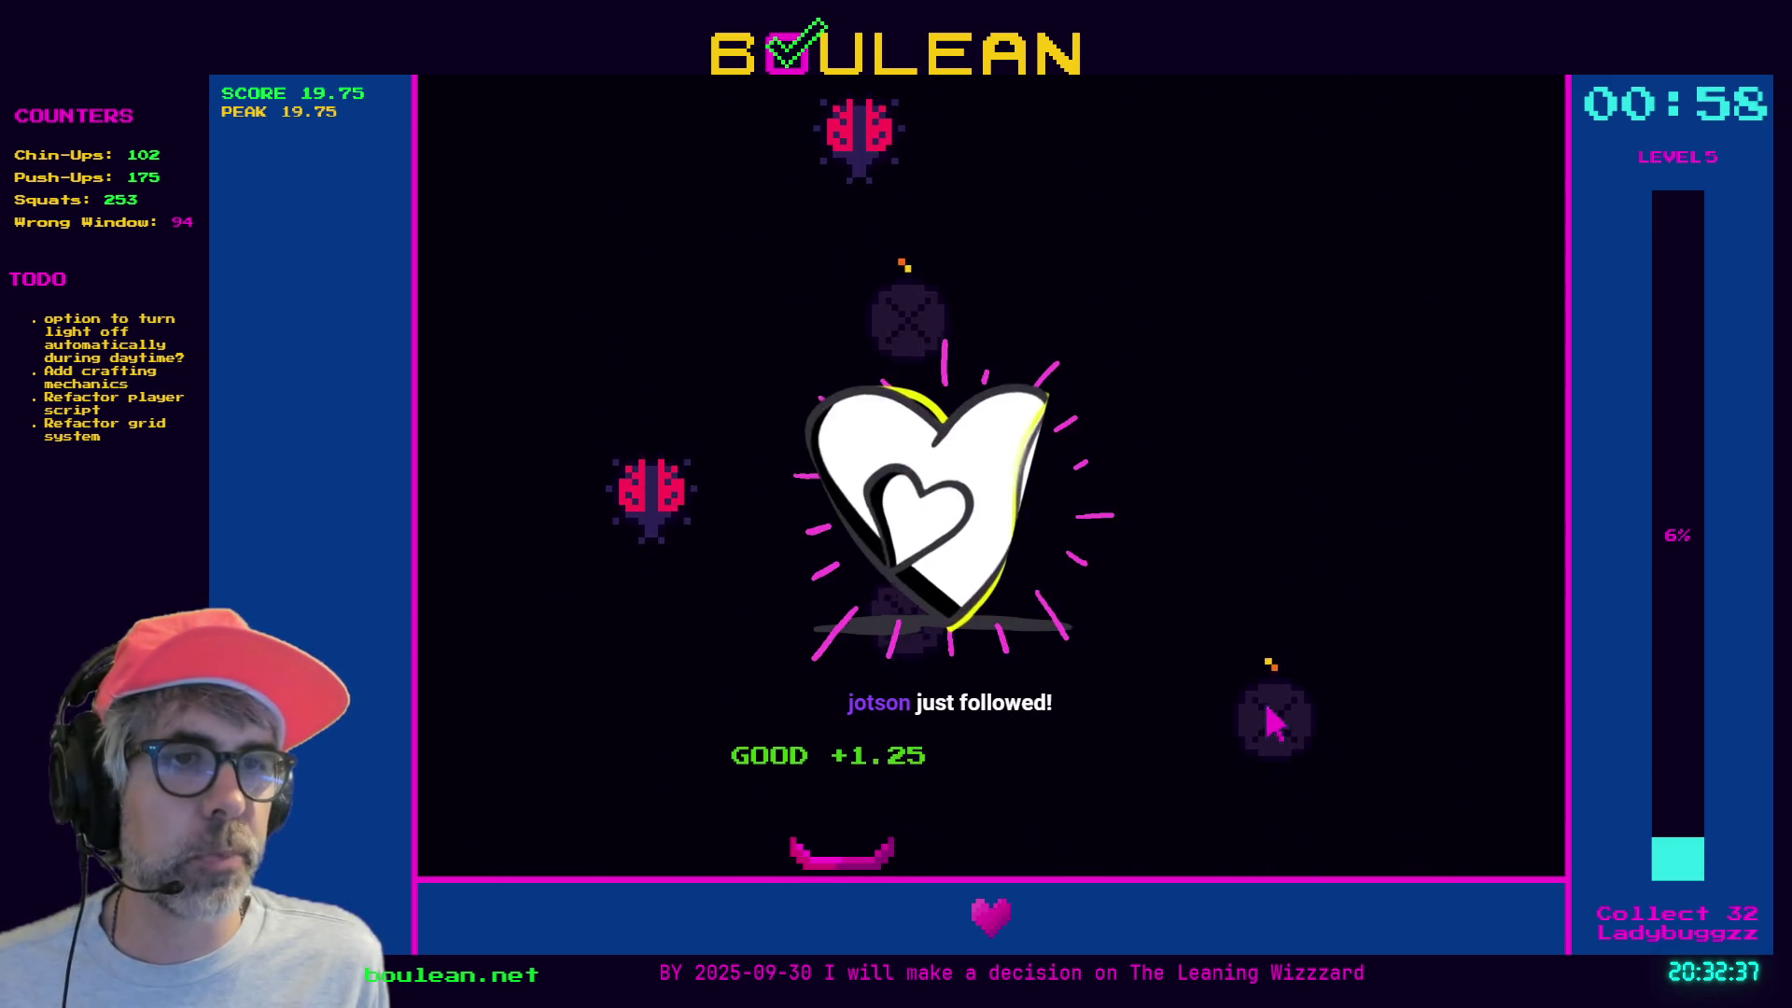
key("Left")
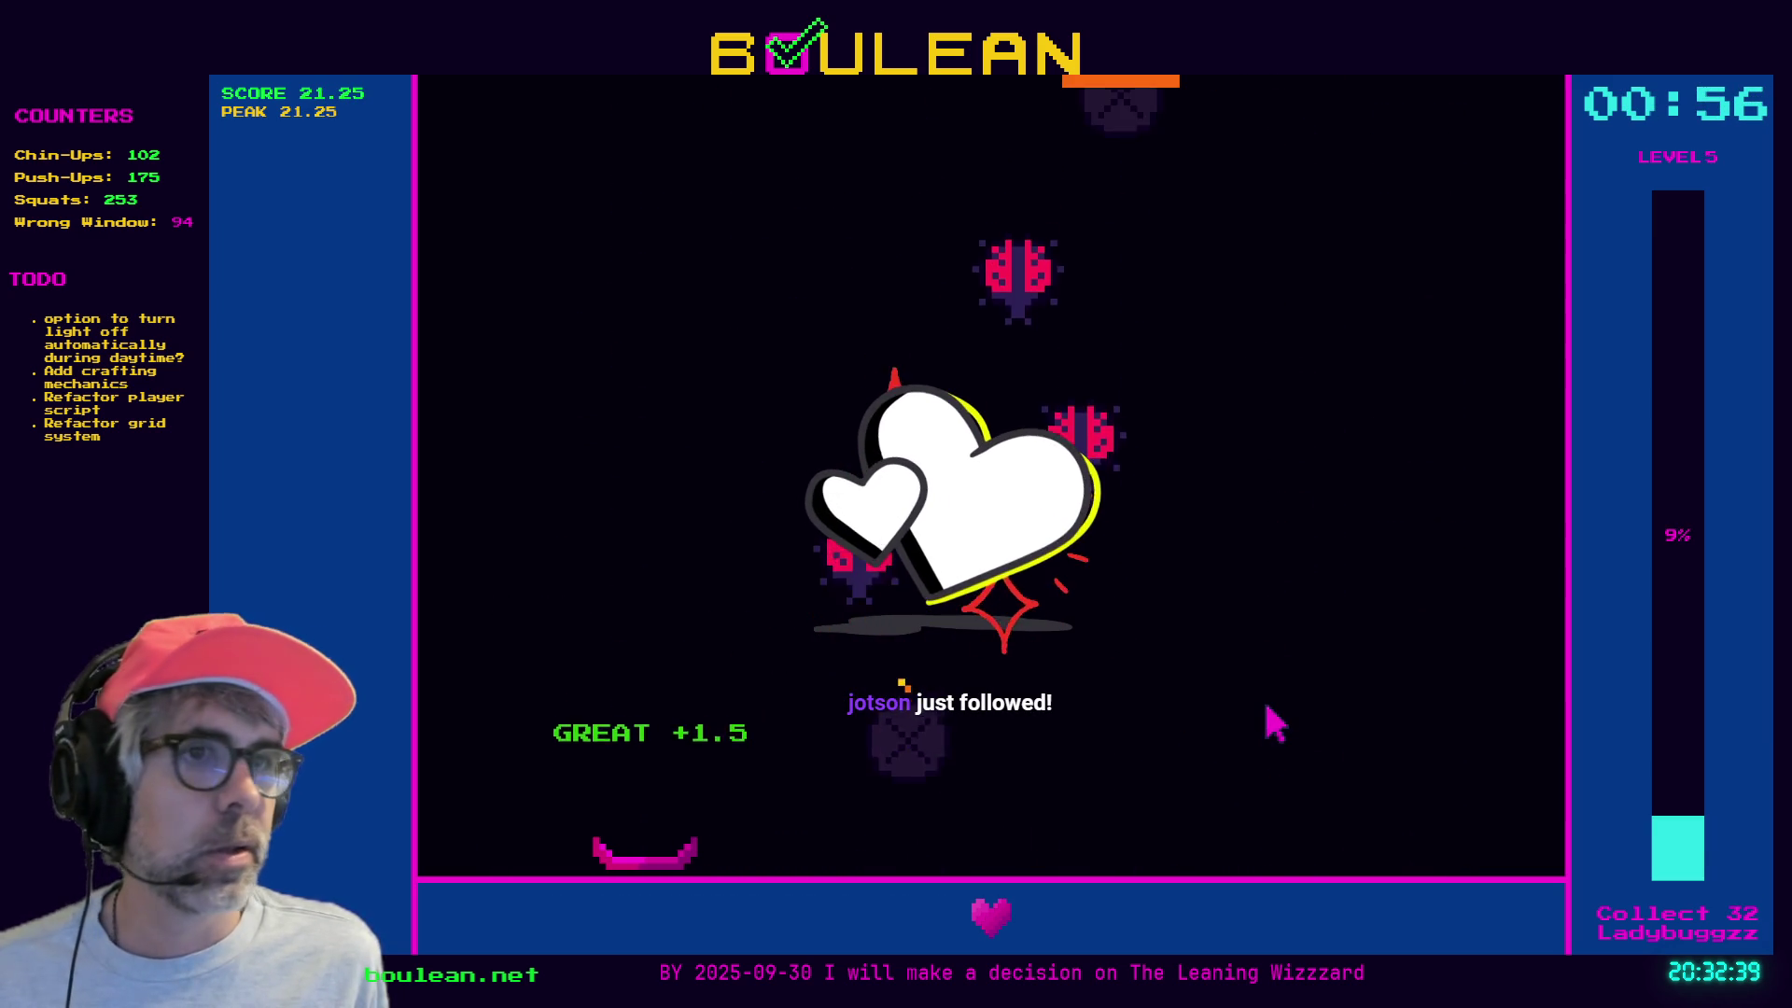
key("Right")
key("Right")
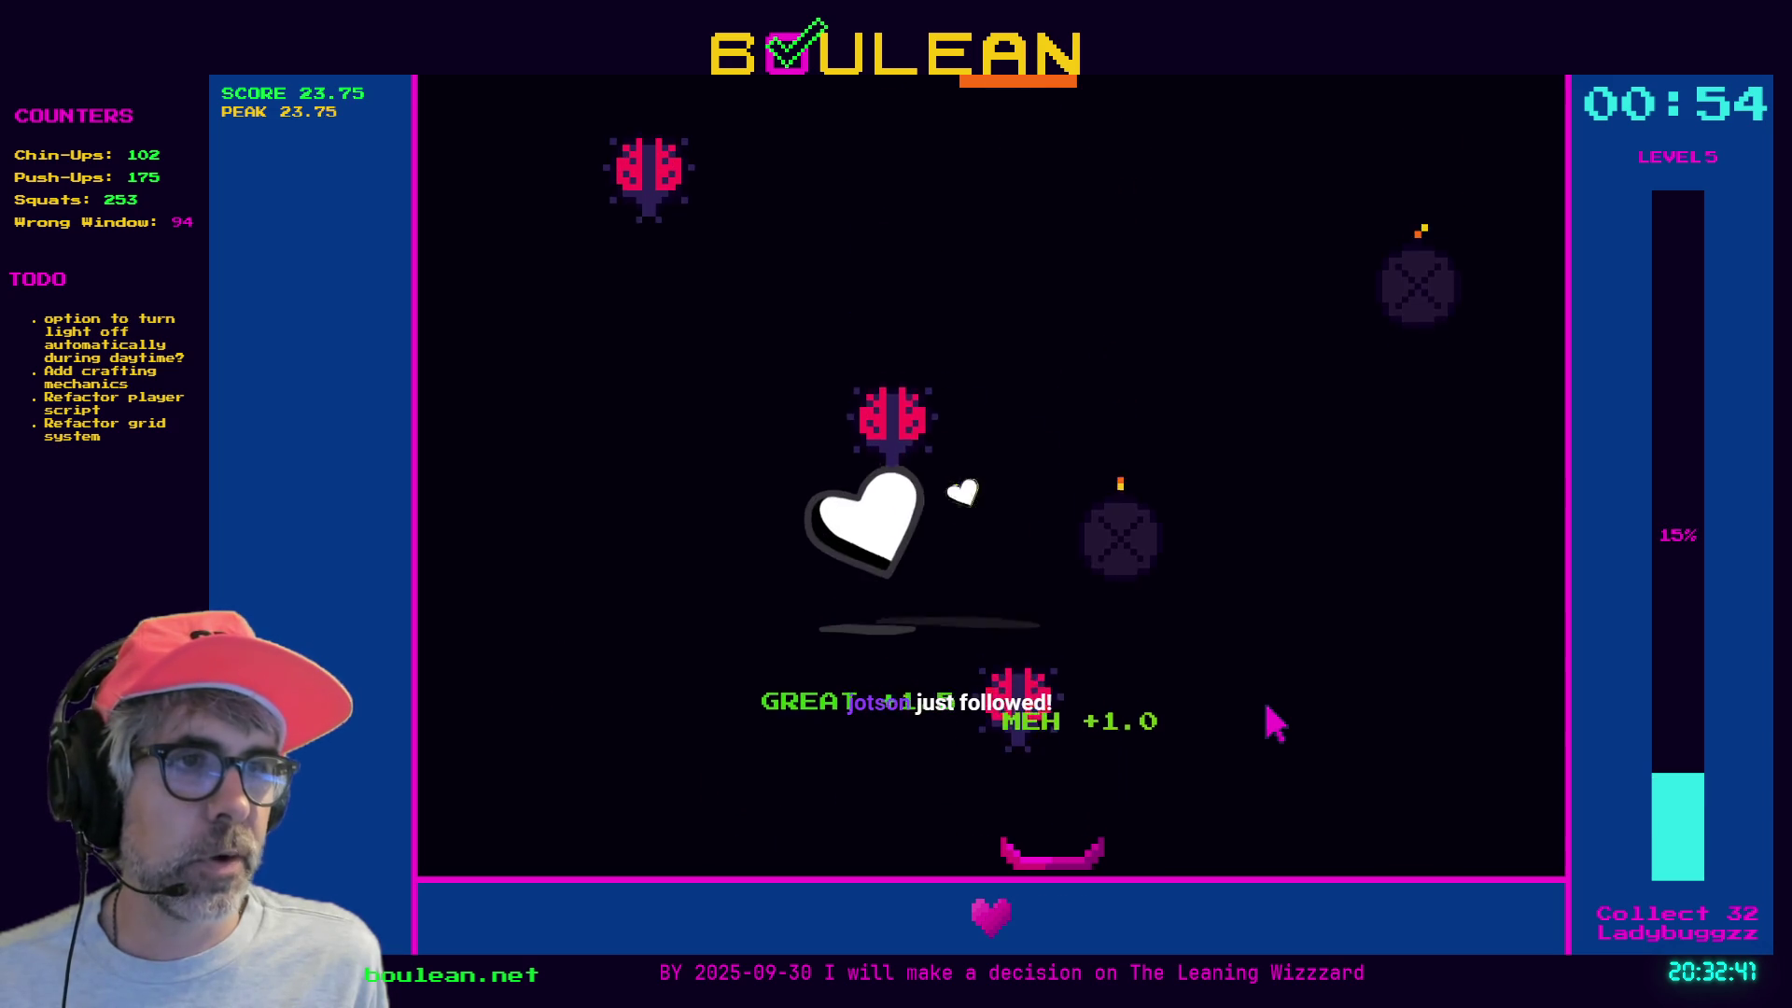
key("Left")
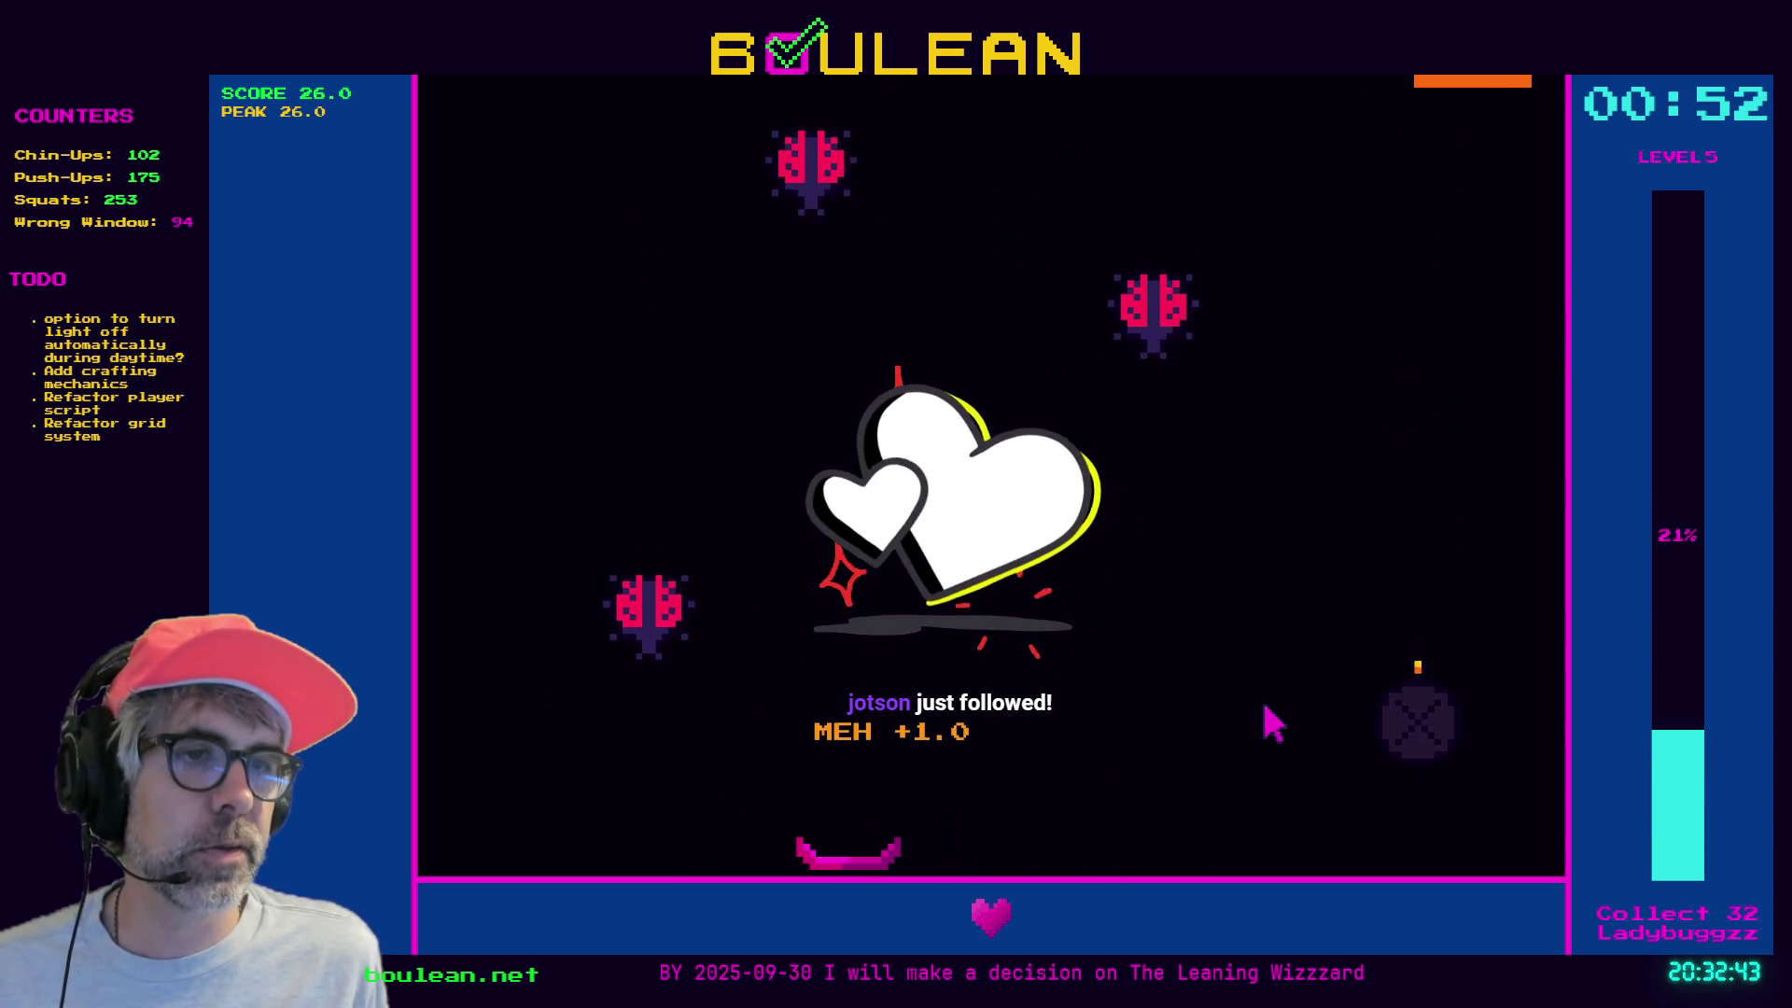
key("Escape")
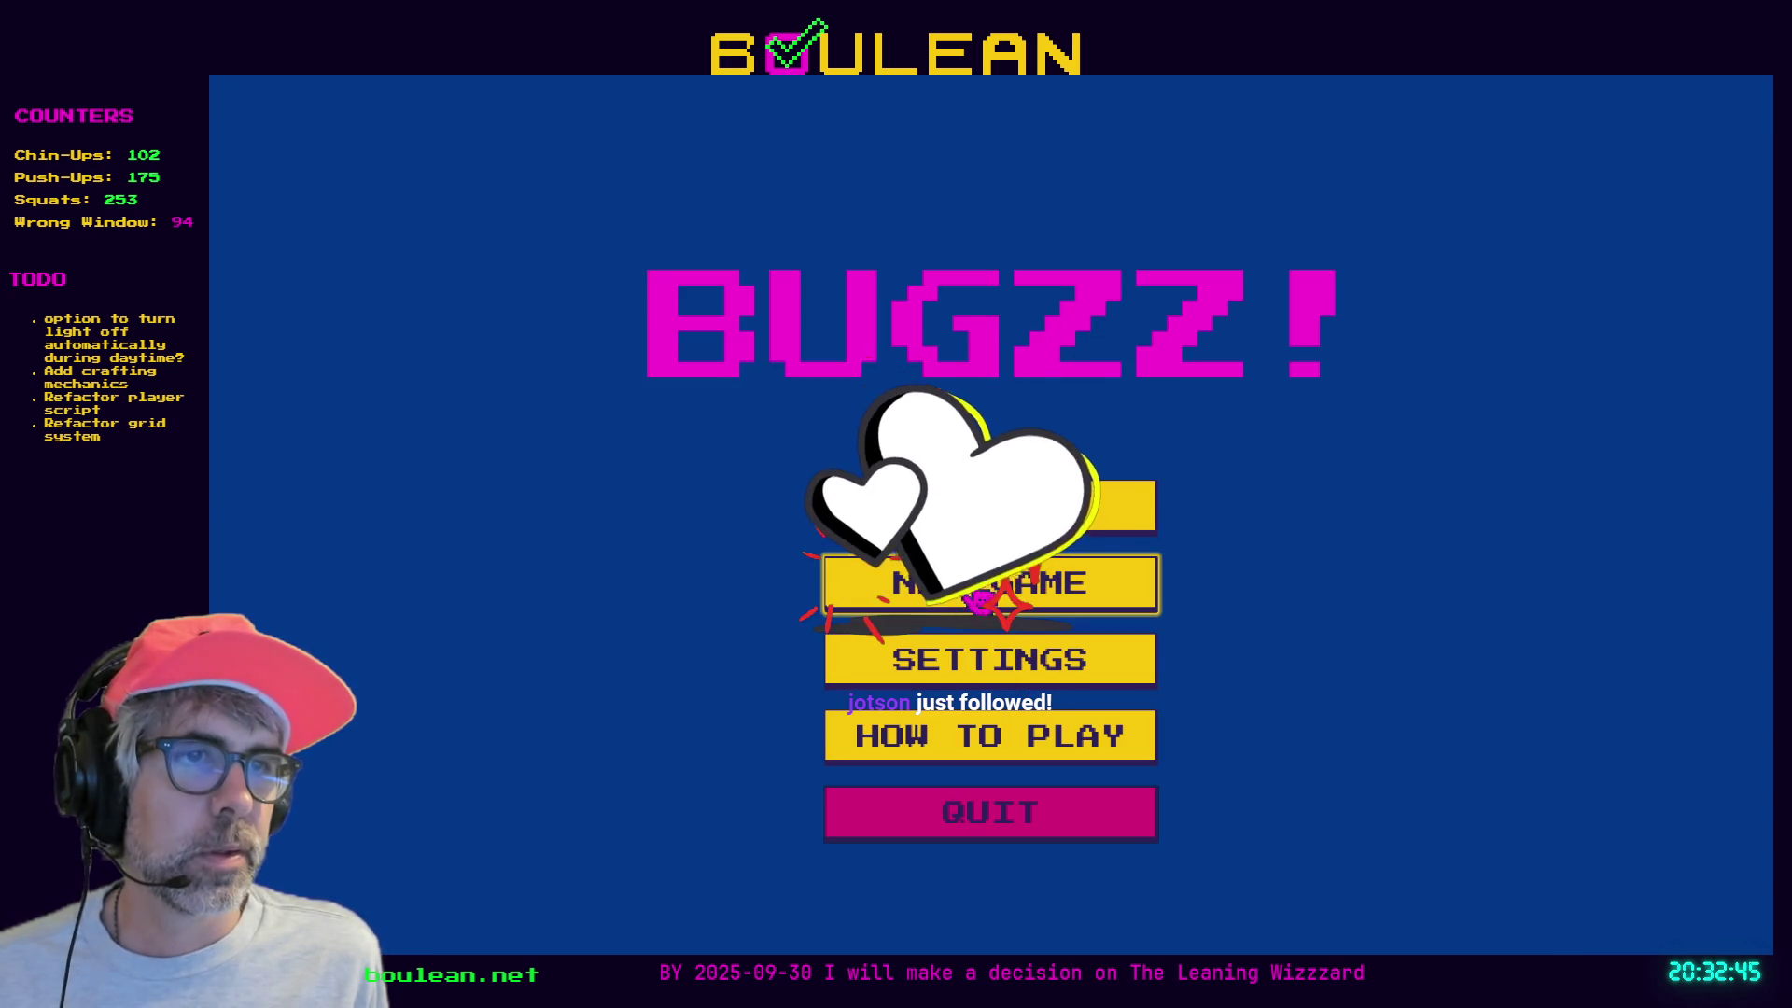
- Check Settings, continue into a level 1 run ending at score 0.0, then view Upgrades
left_click(980, 664)
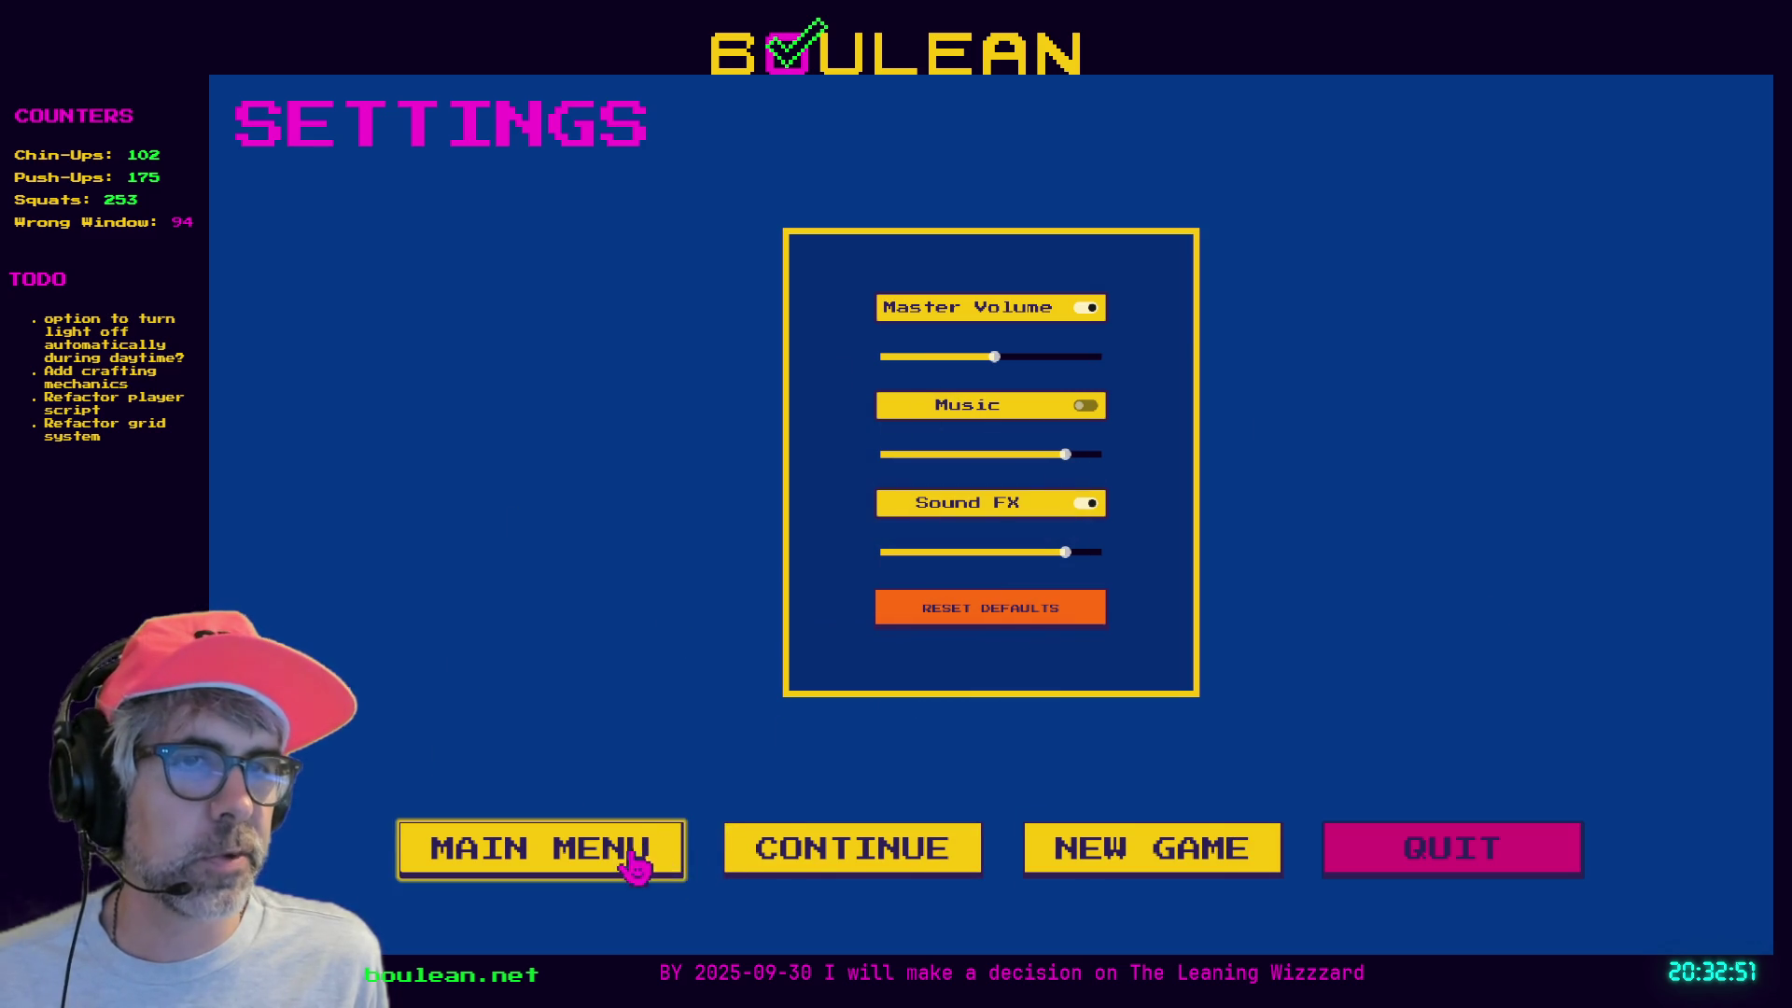
left_click(821, 868)
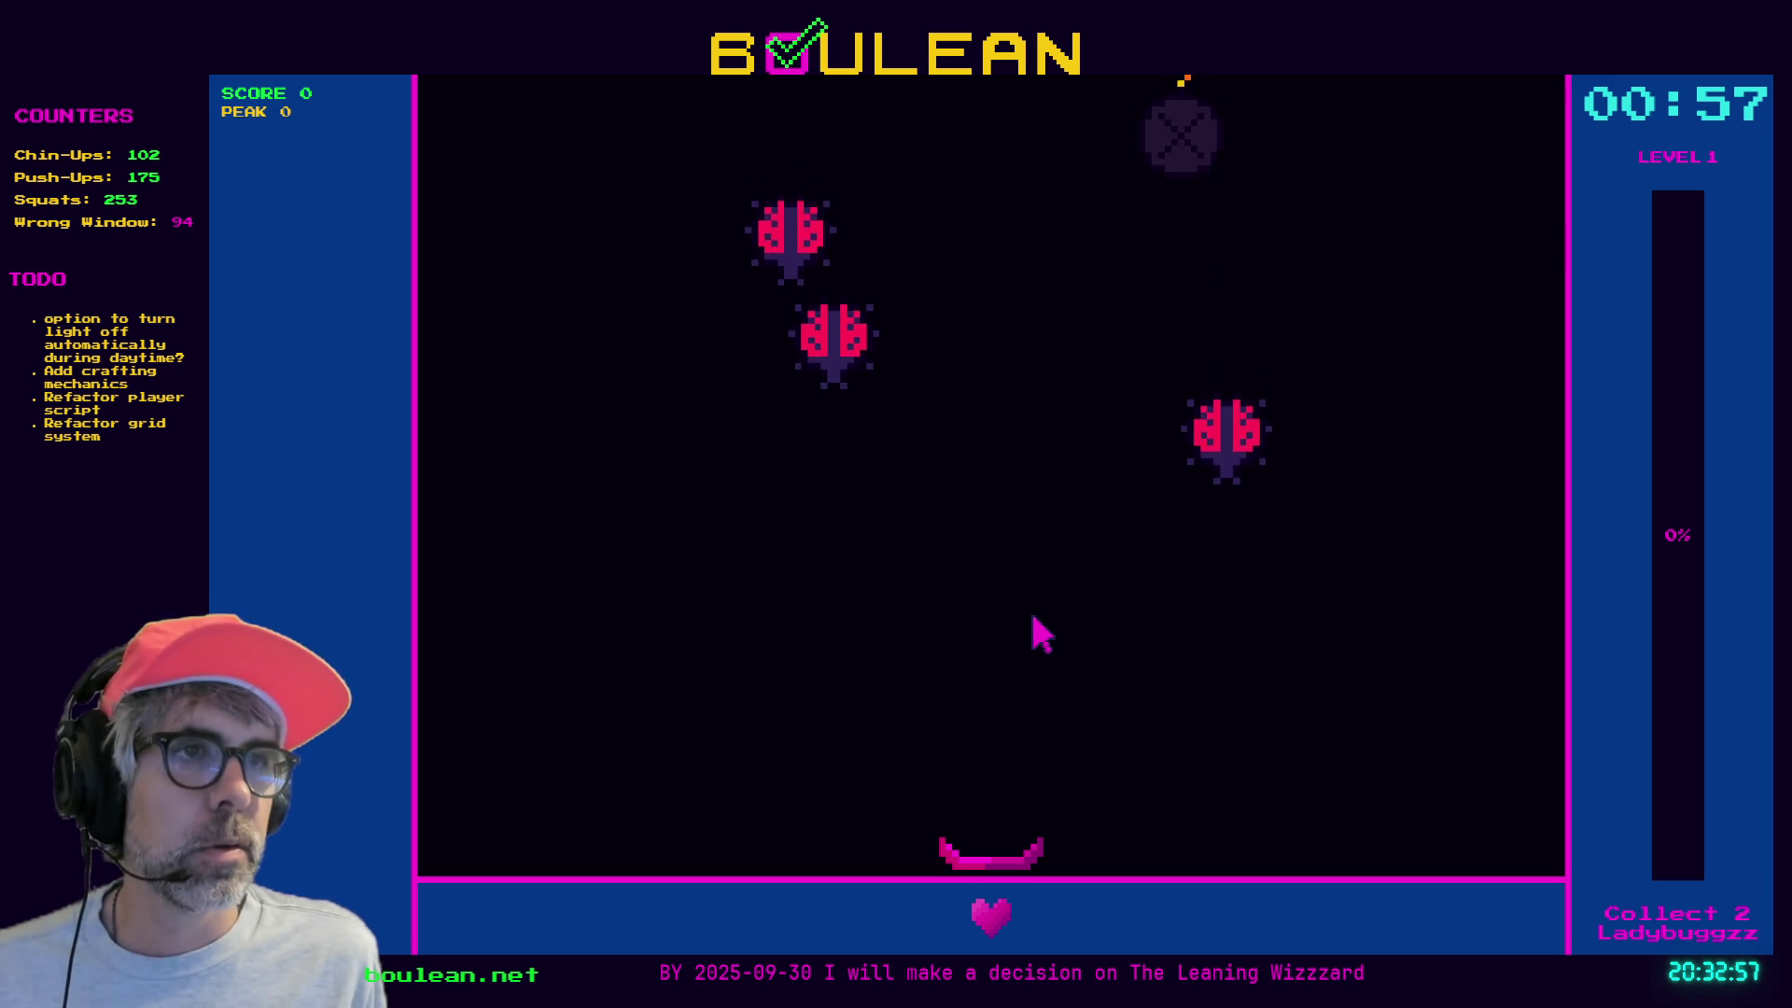
key("Right")
key("Left")
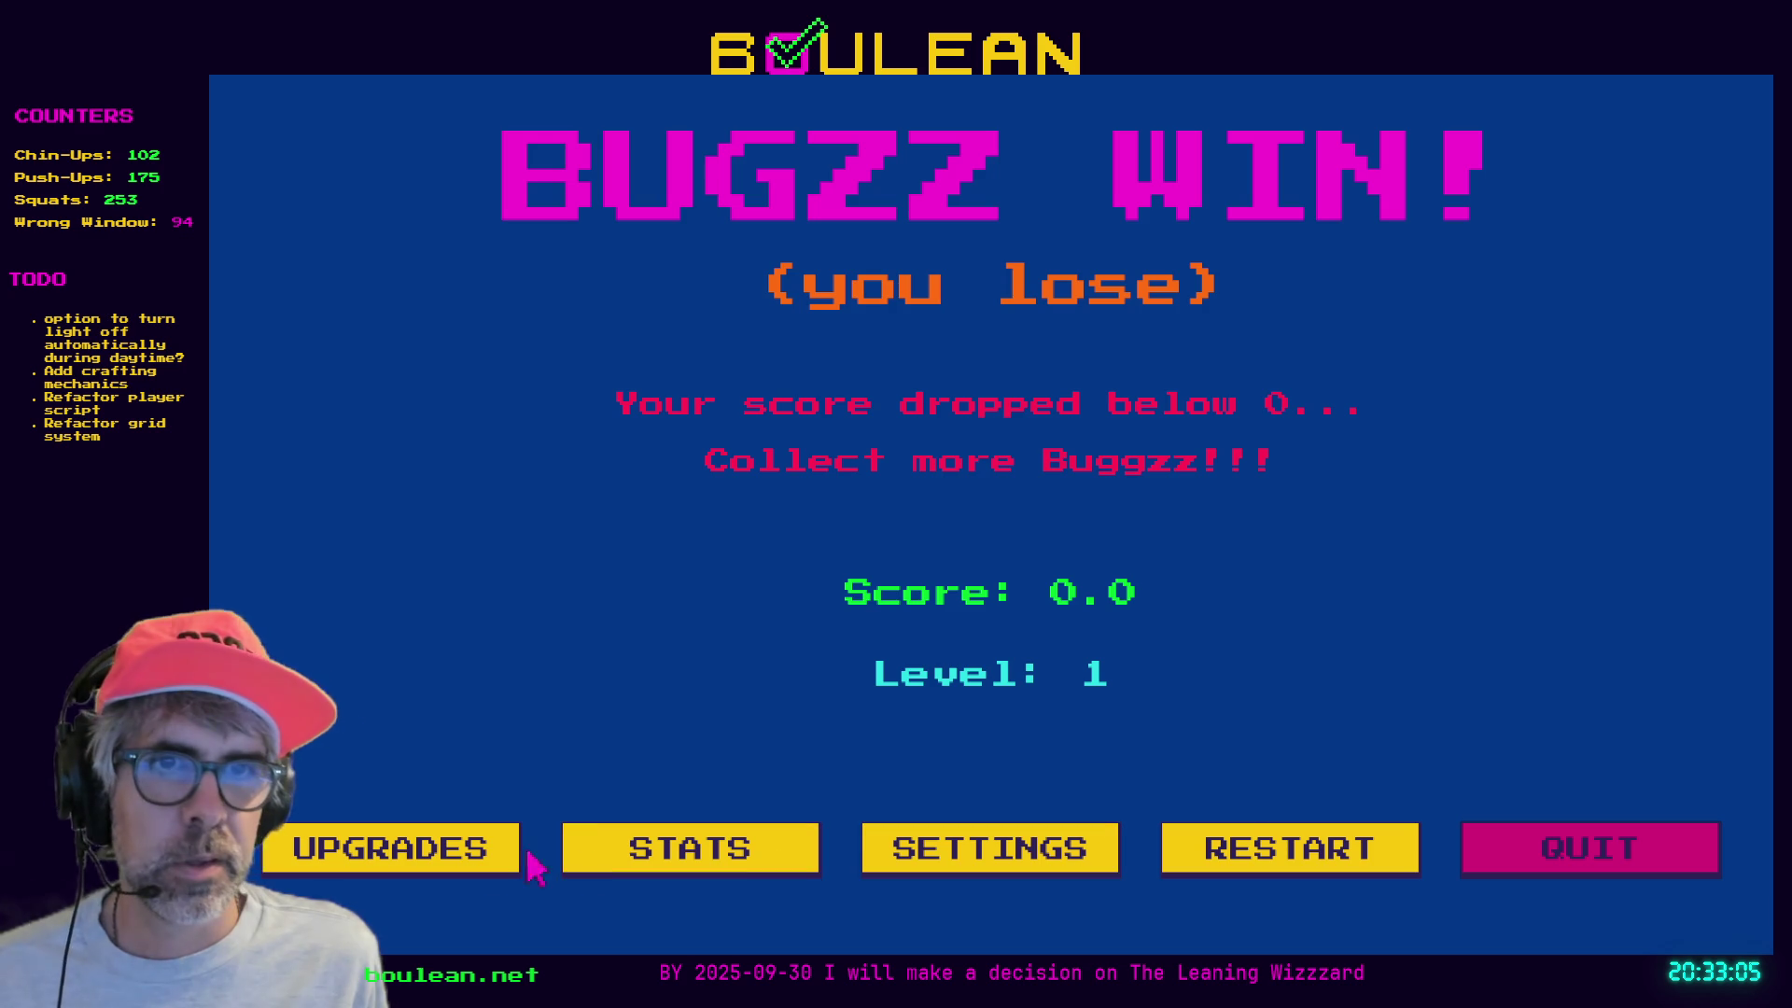
left_click(410, 856)
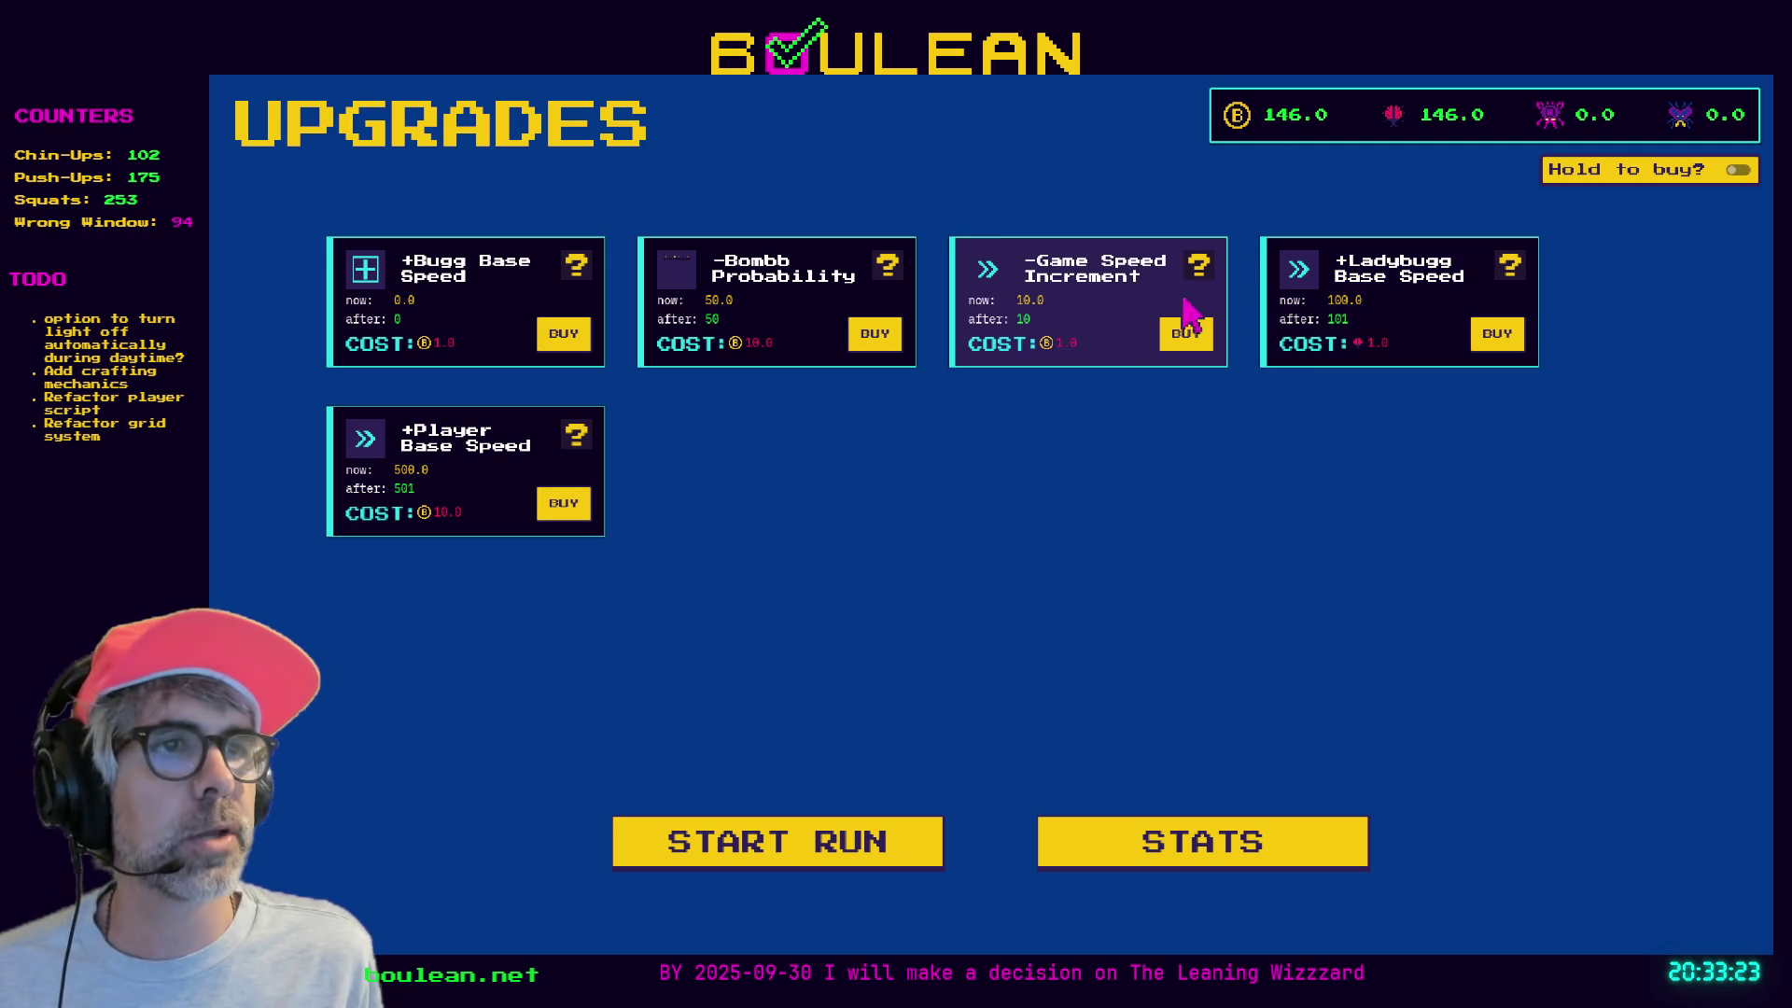
- Browse the player statistics screen to its end, then return to the main menu
left_click(1144, 869)
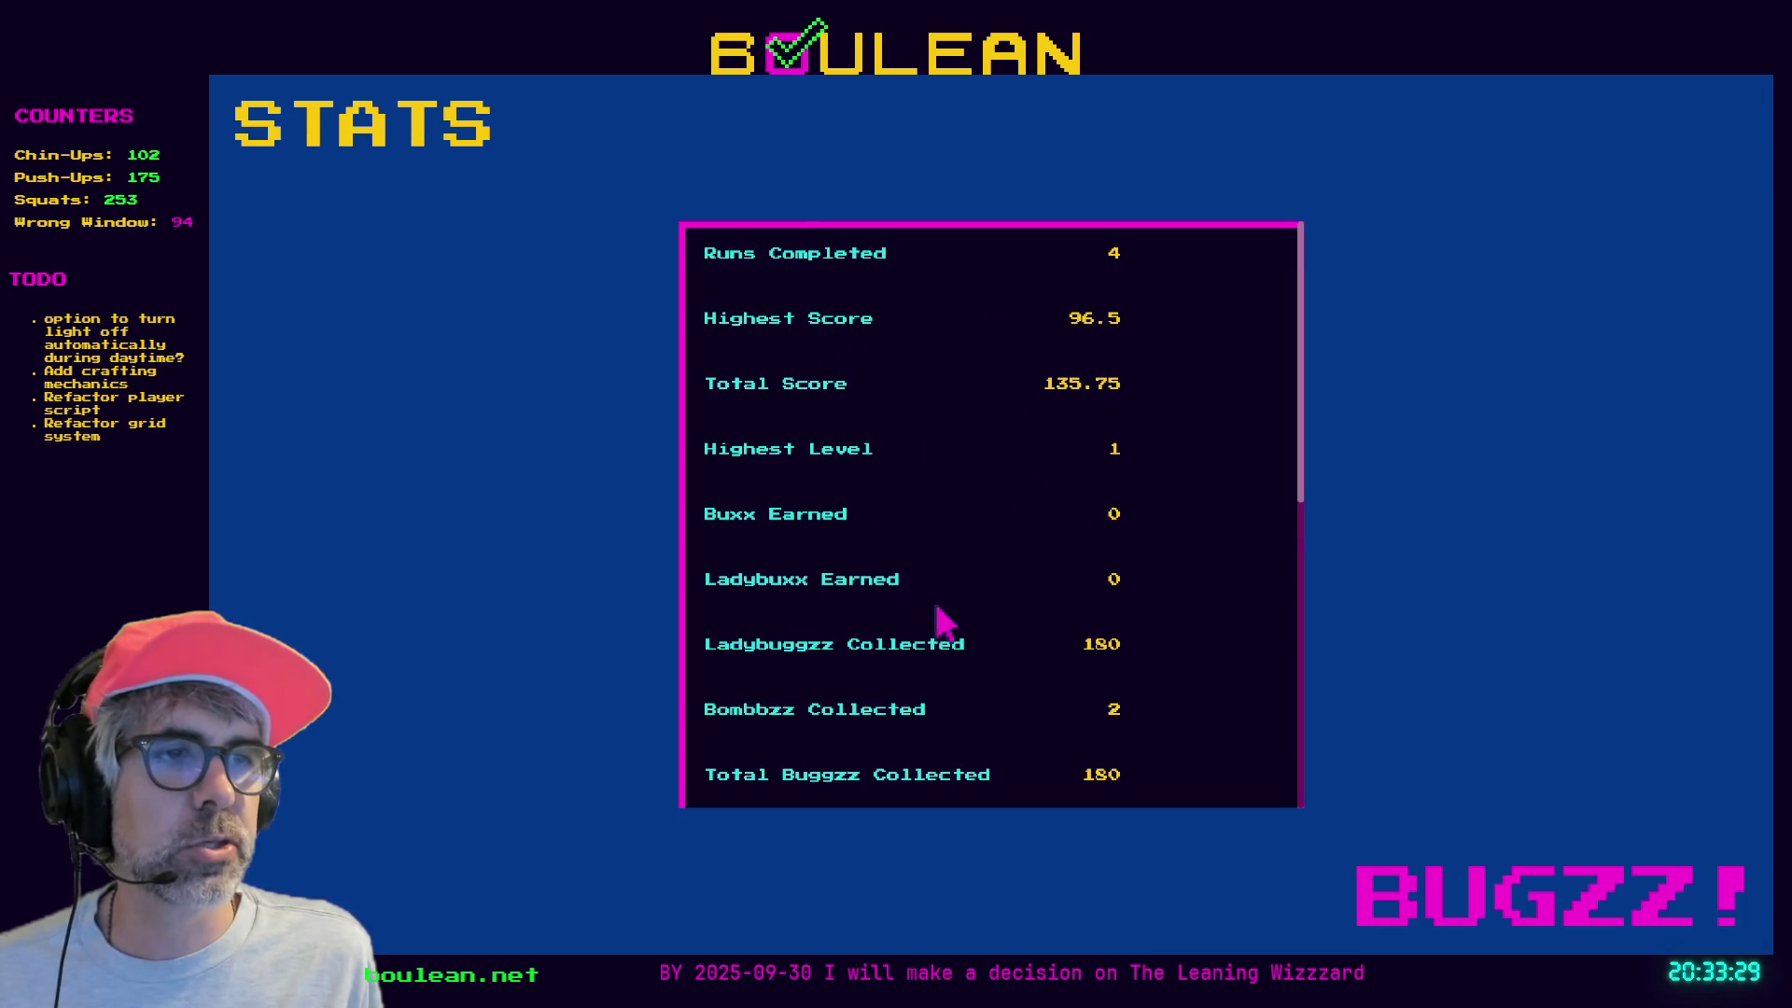
scroll(936, 616, "down", 1)
scroll(1129, 725, "down", 2)
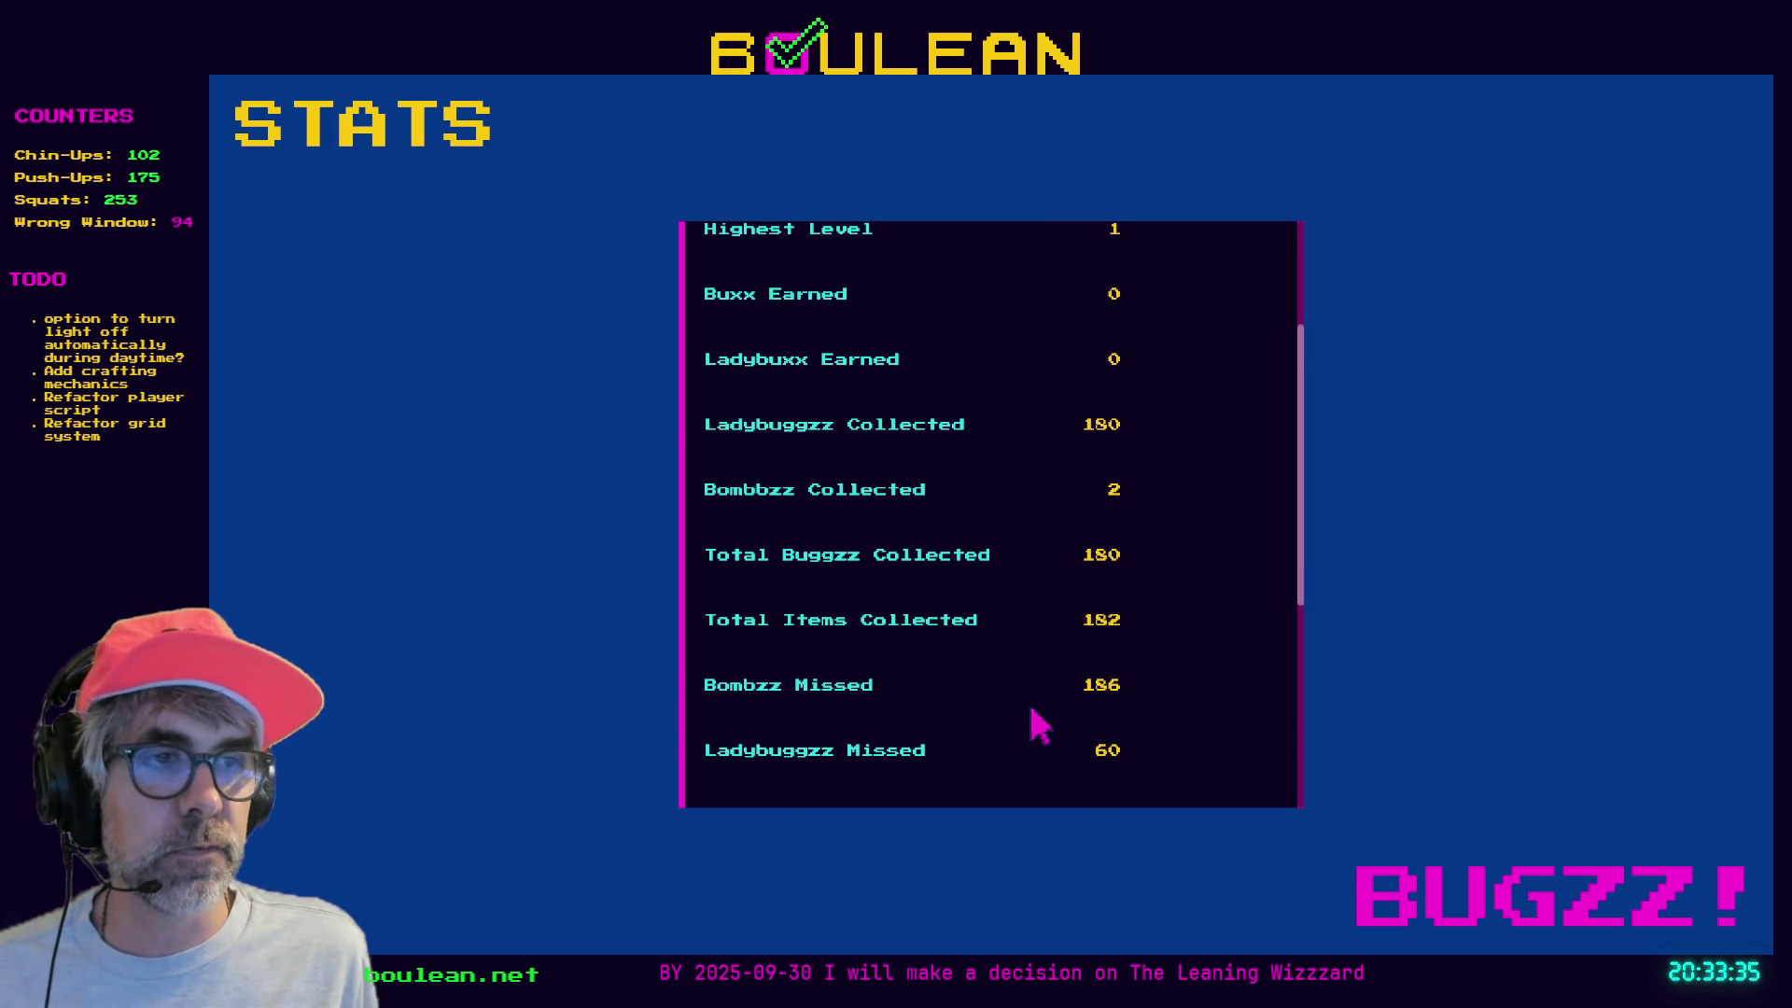
scroll(1038, 725, "down", 1)
scroll(1074, 716, "down", 1)
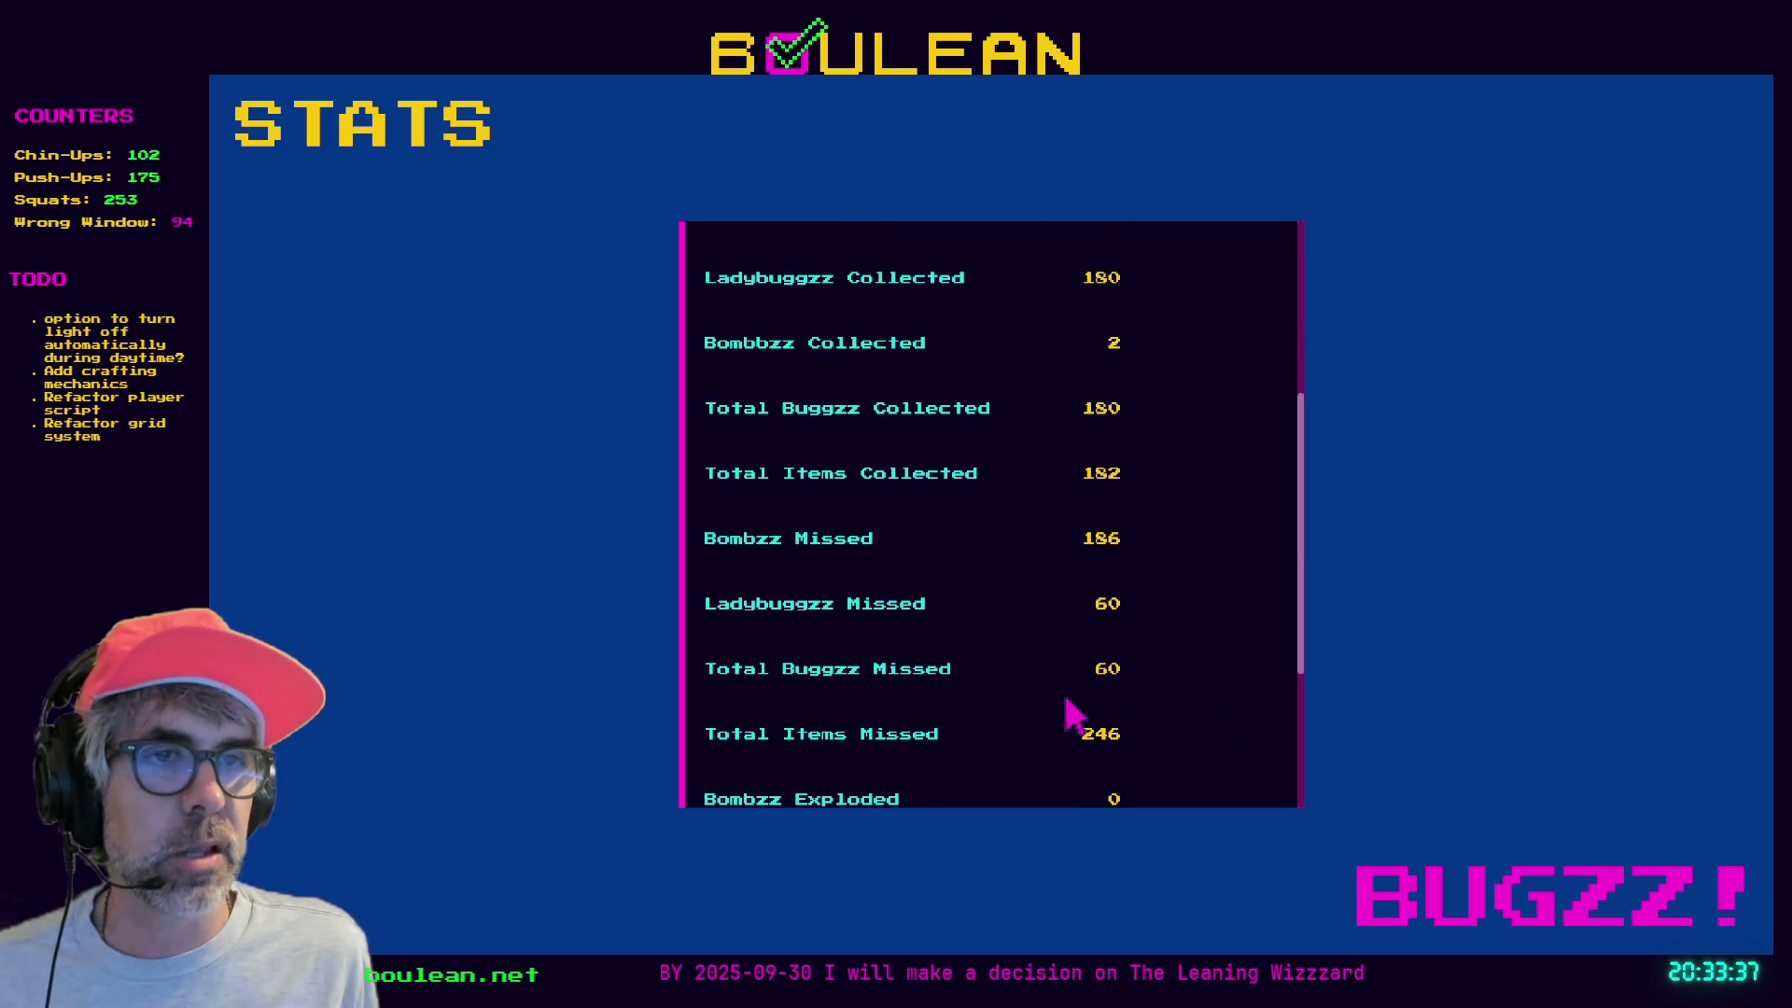
scroll(1073, 716, "down", 1)
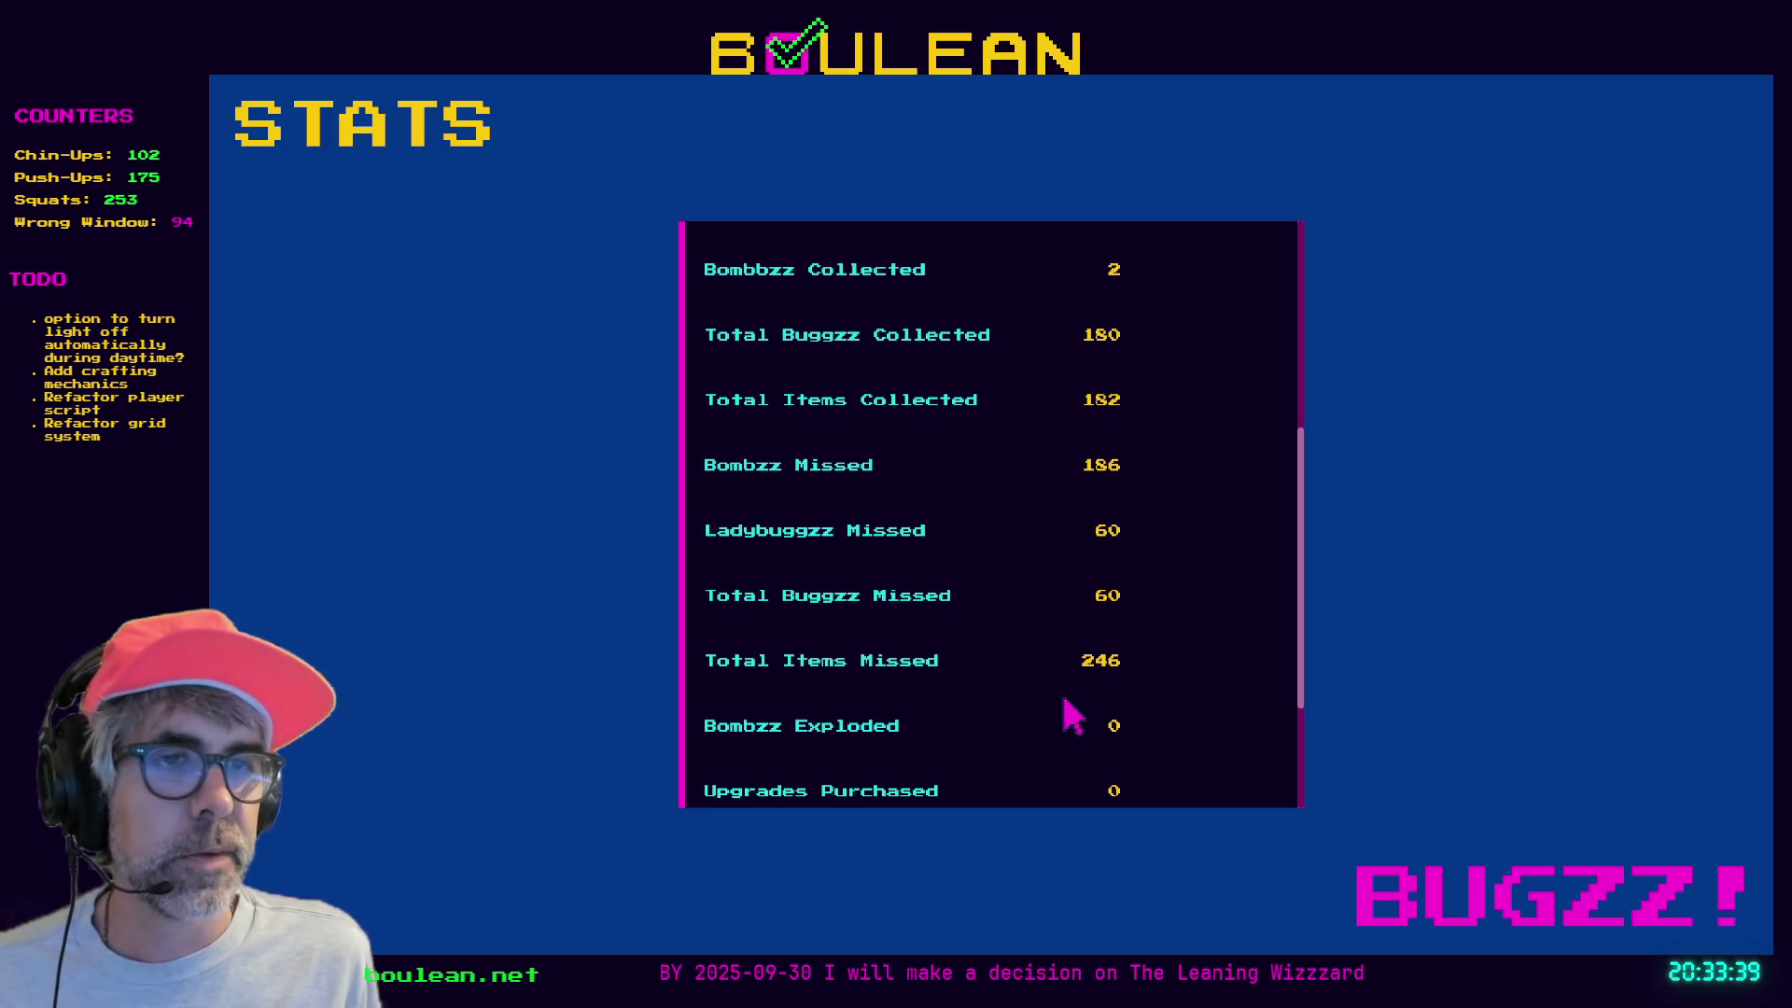
scroll(1073, 716, "down", 3)
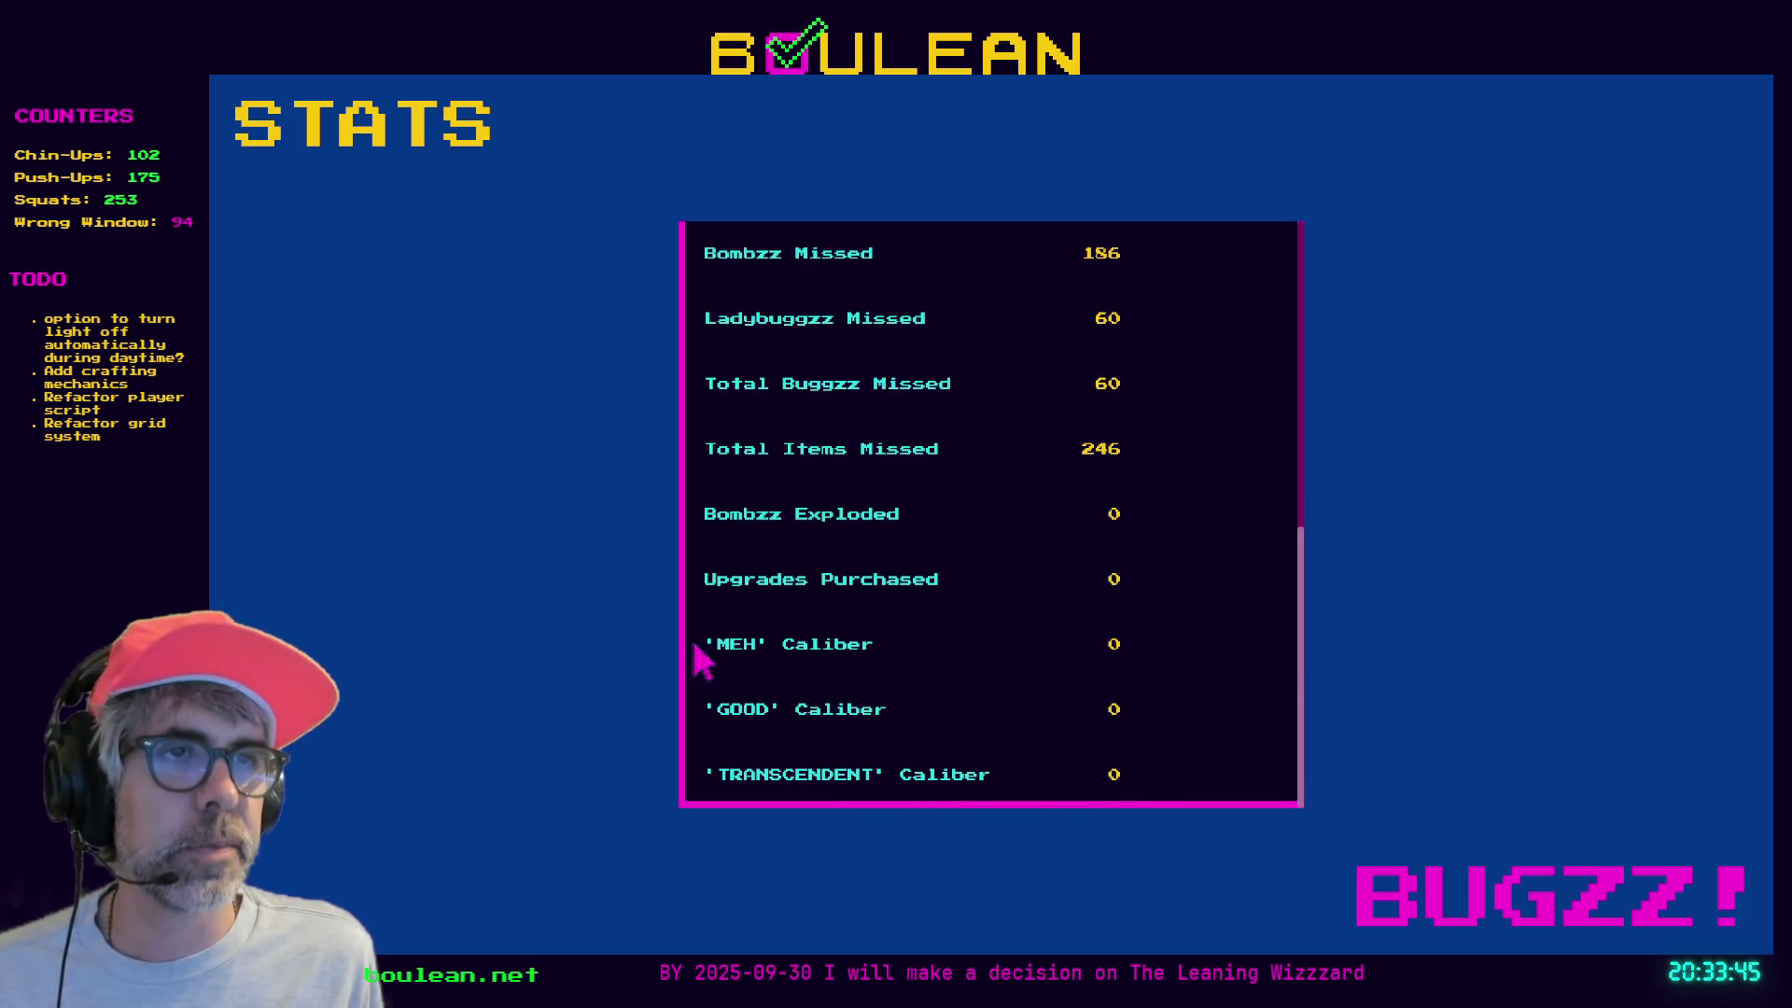
key("Escape")
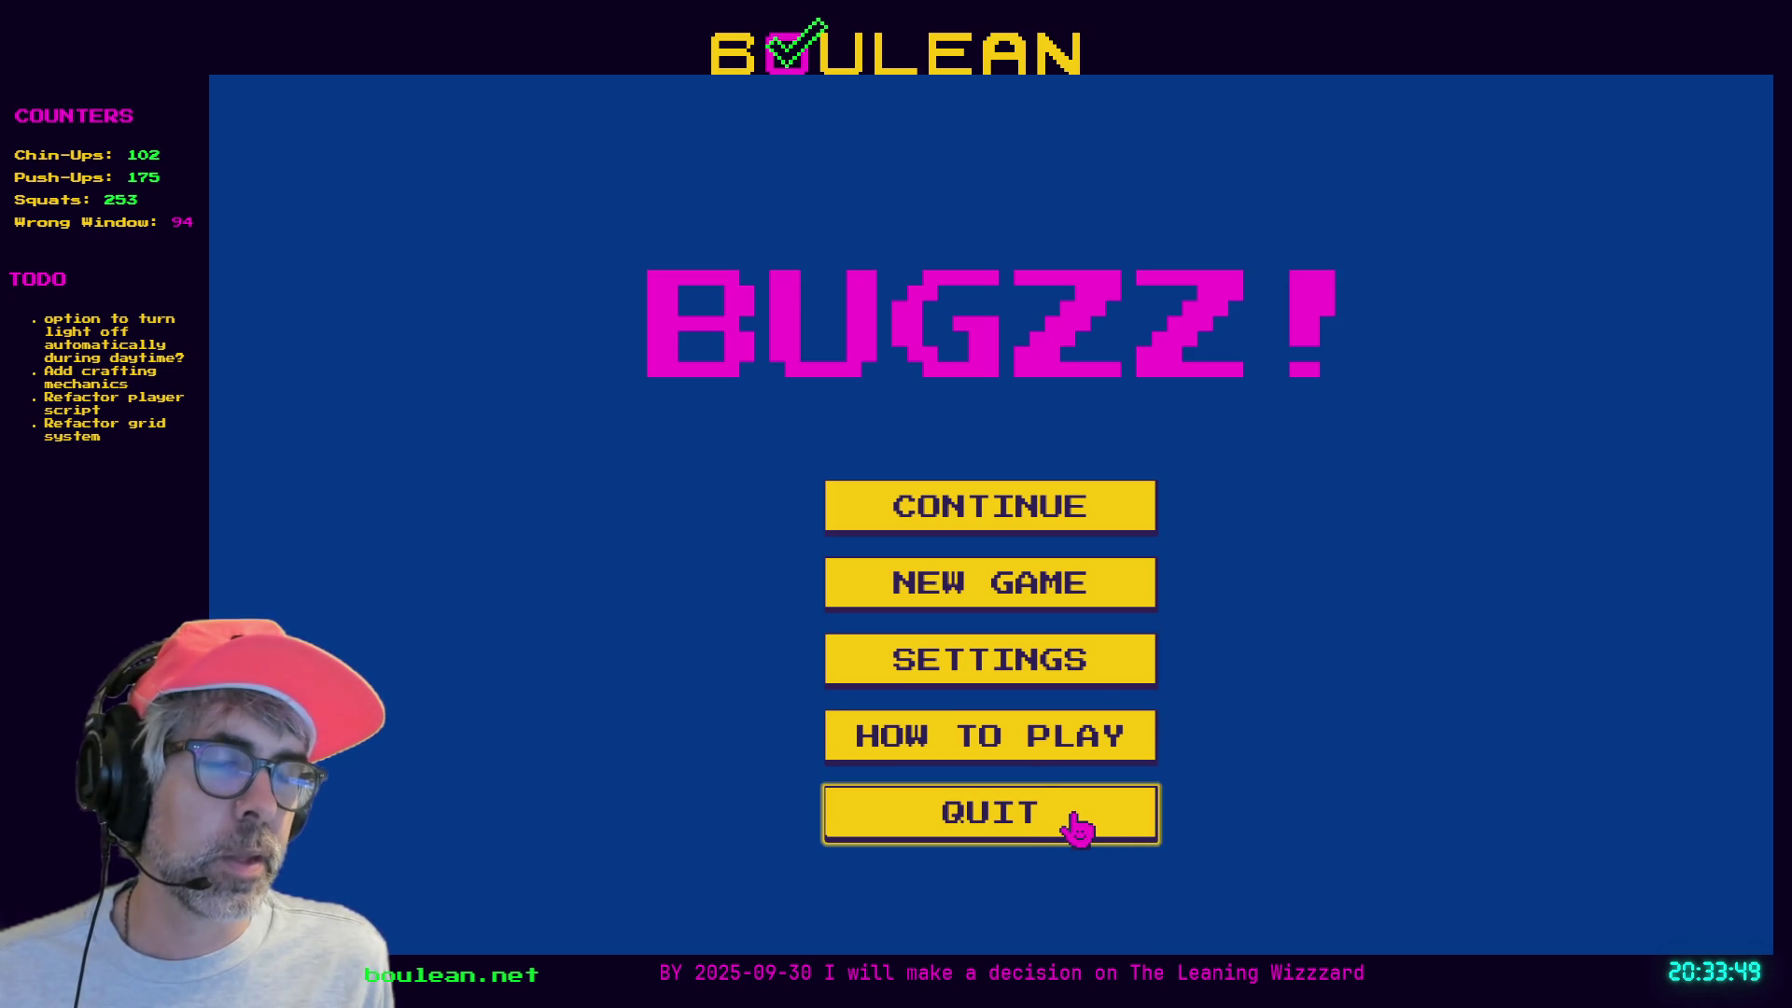
- Quit the game and reopen the crafting project showing item_res.gd's Items enum
left_click(1000, 833)
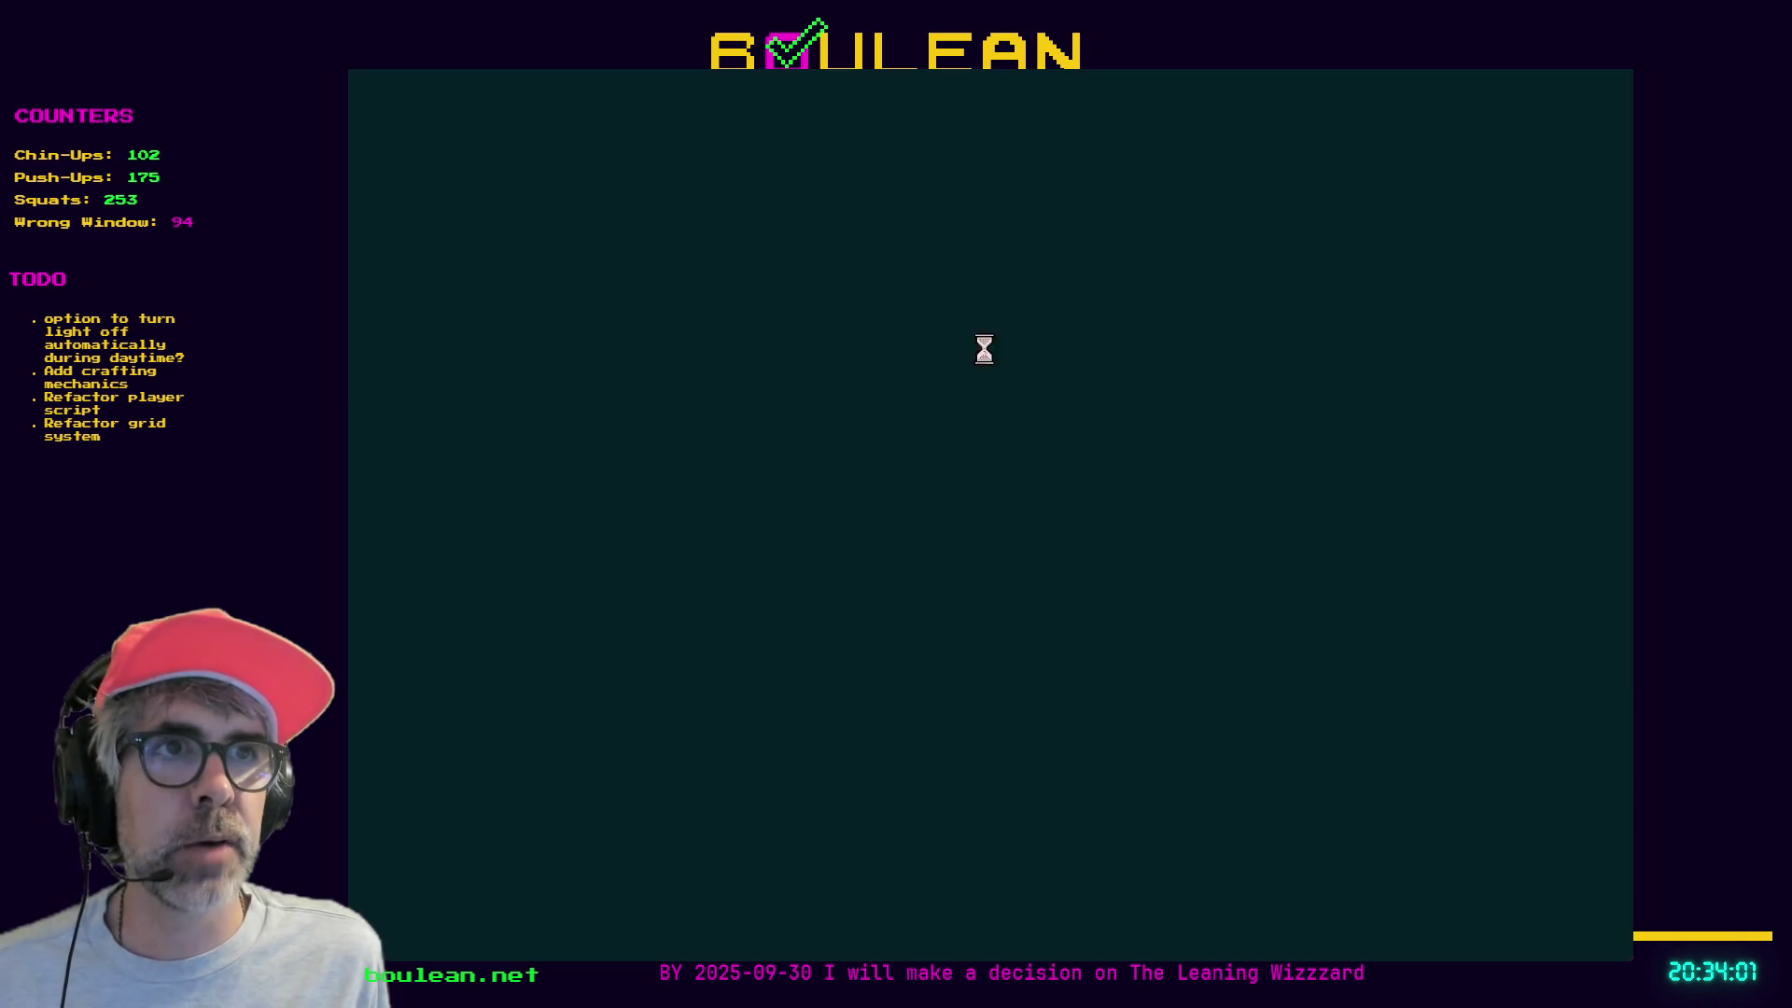
double_click(754, 215)
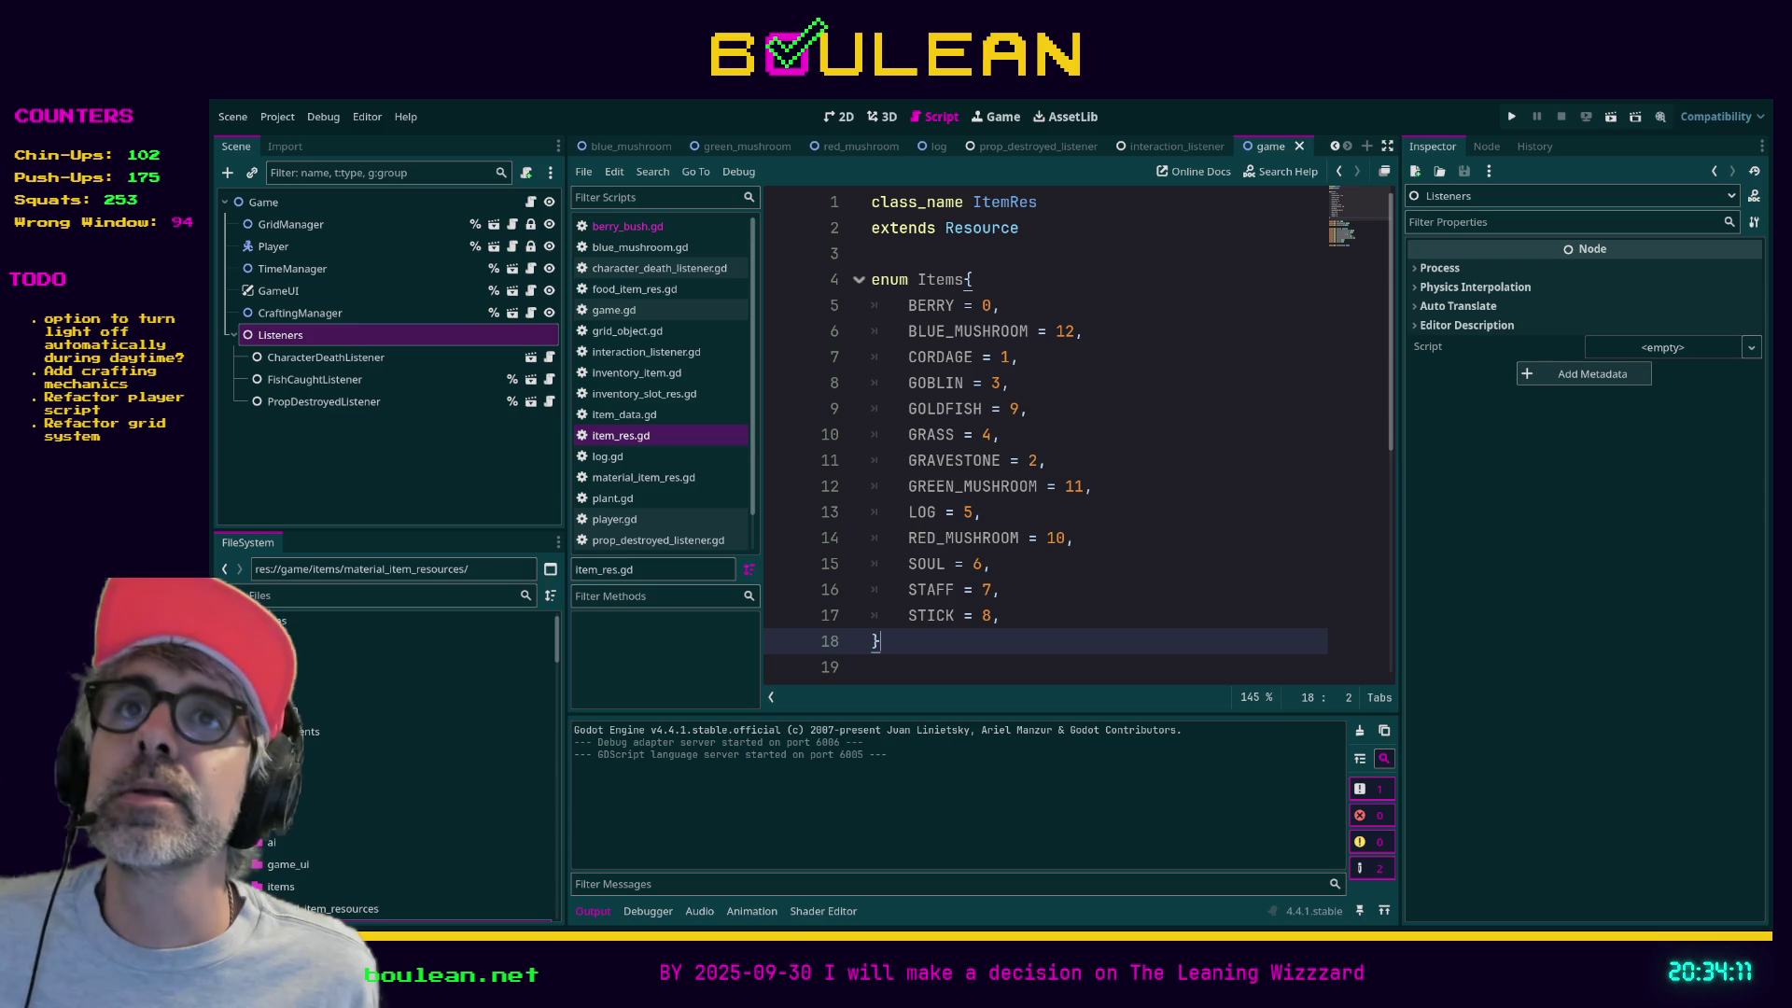
left_click(1143, 593)
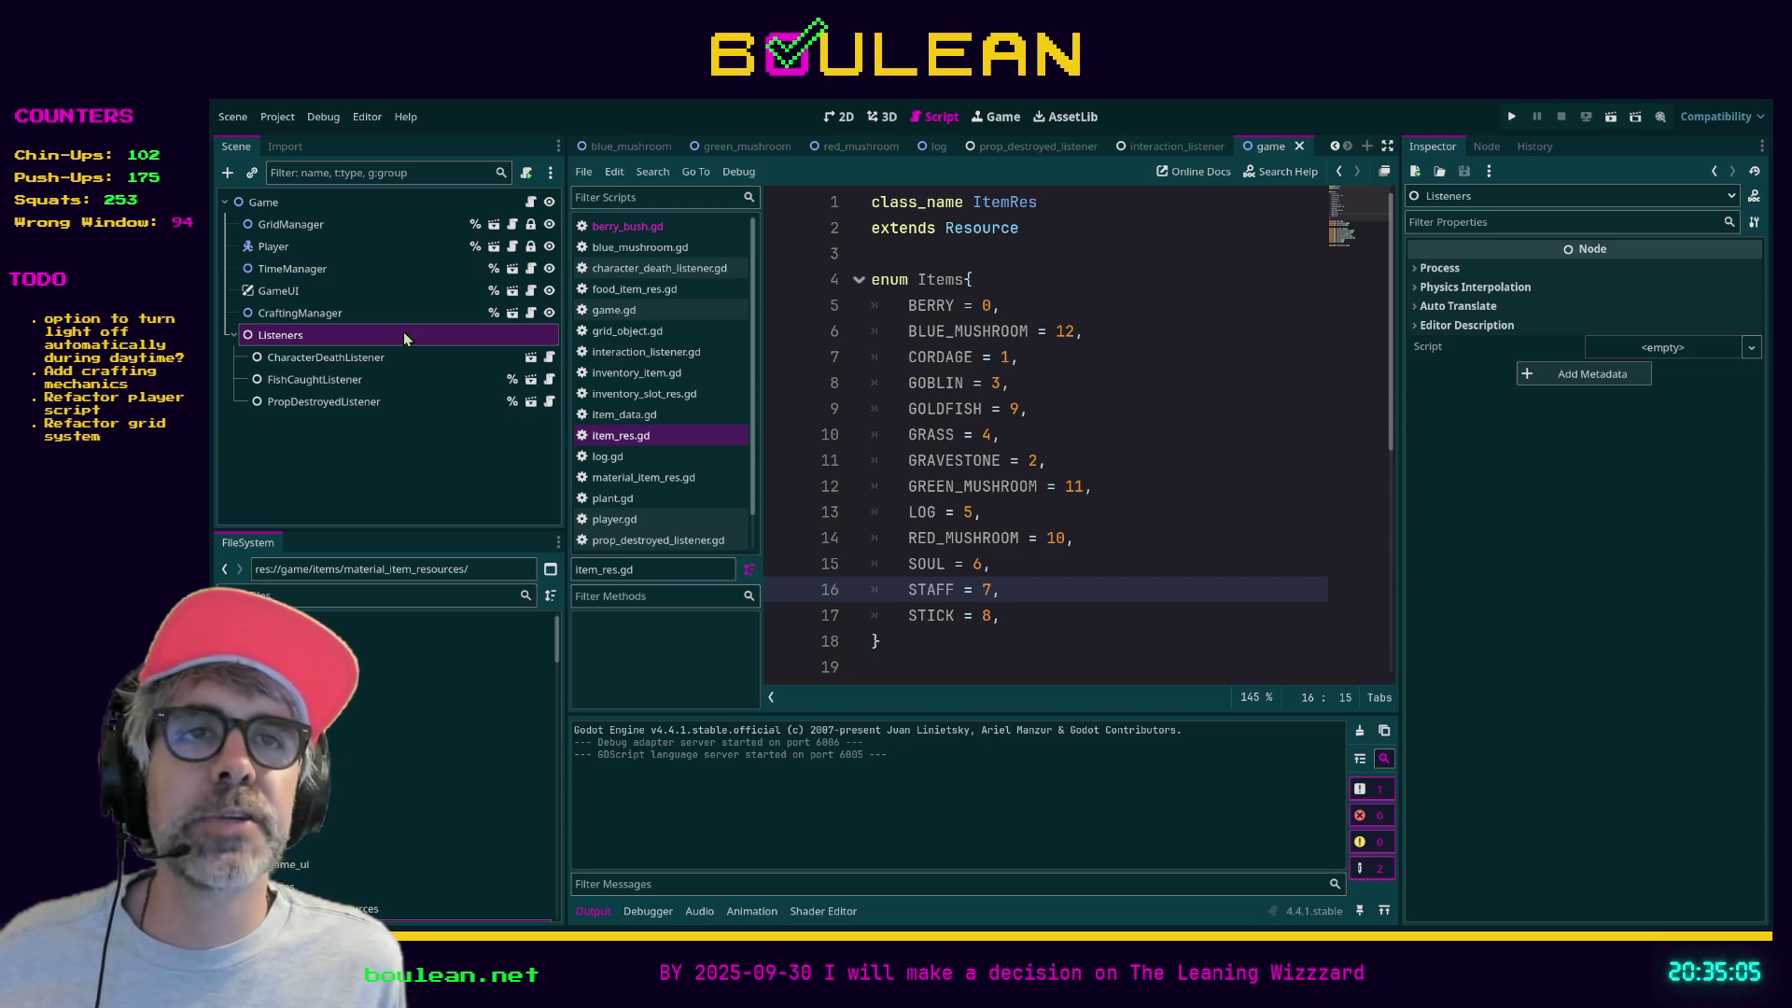
left_click(1172, 419)
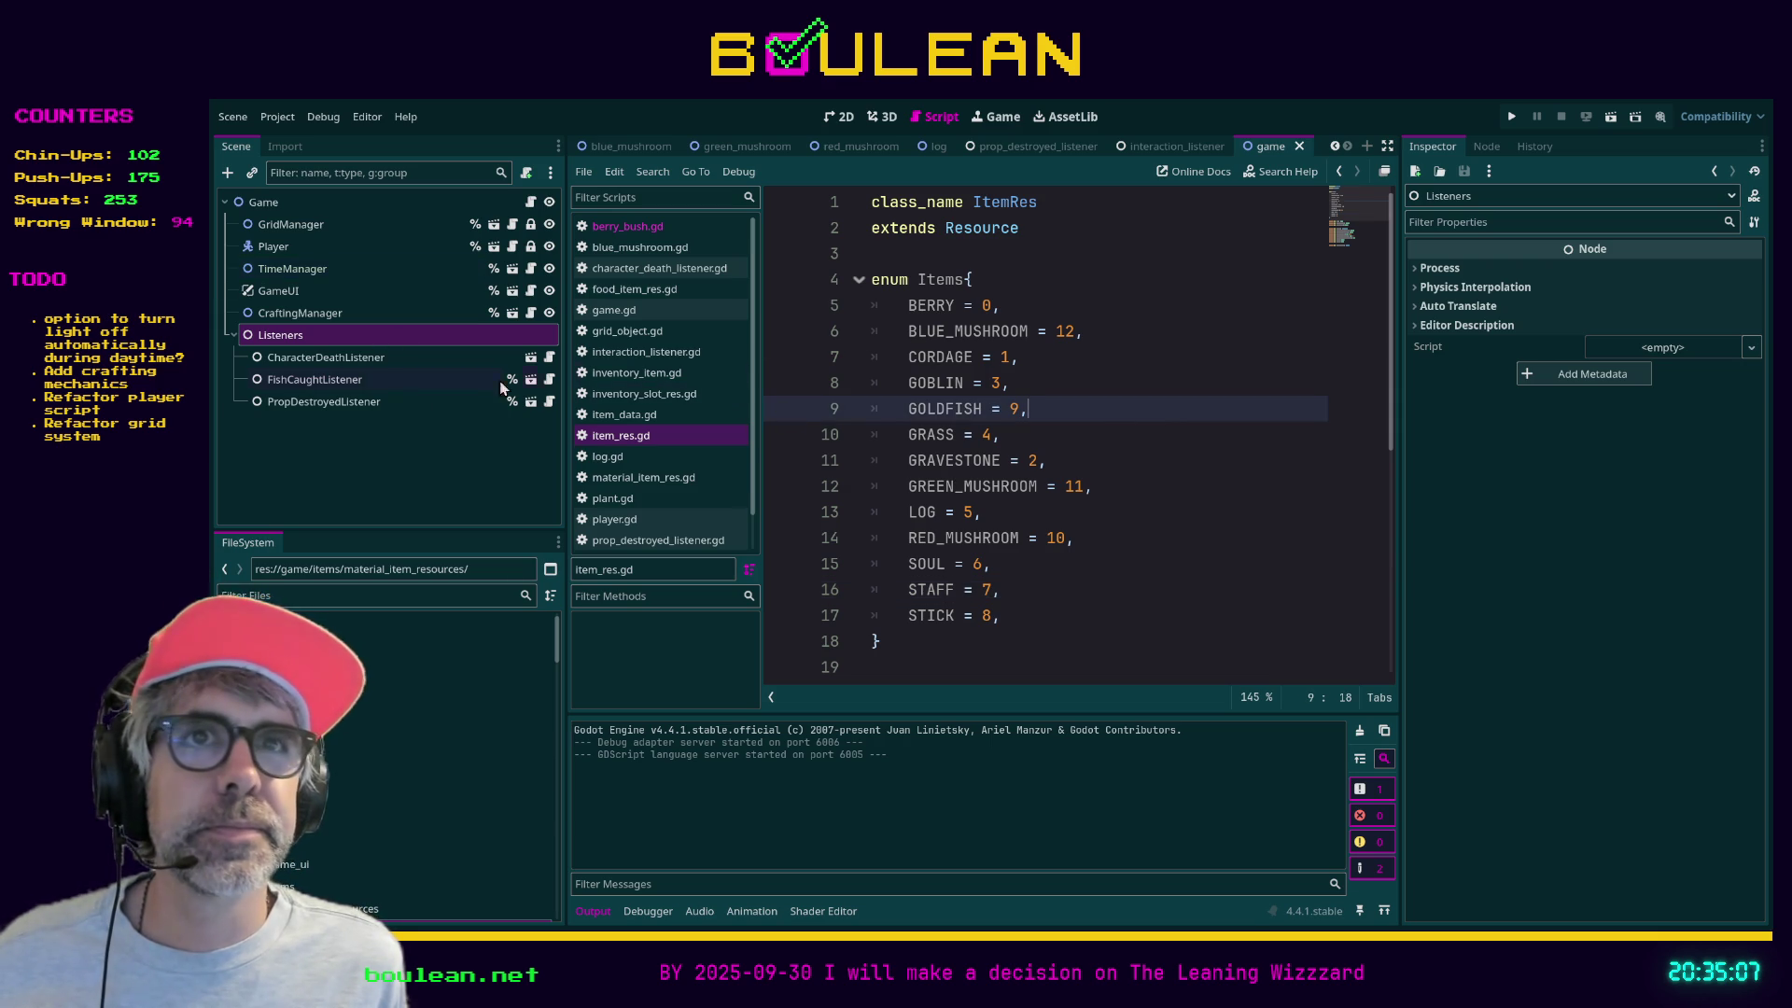
scroll(702, 364, "down", 1)
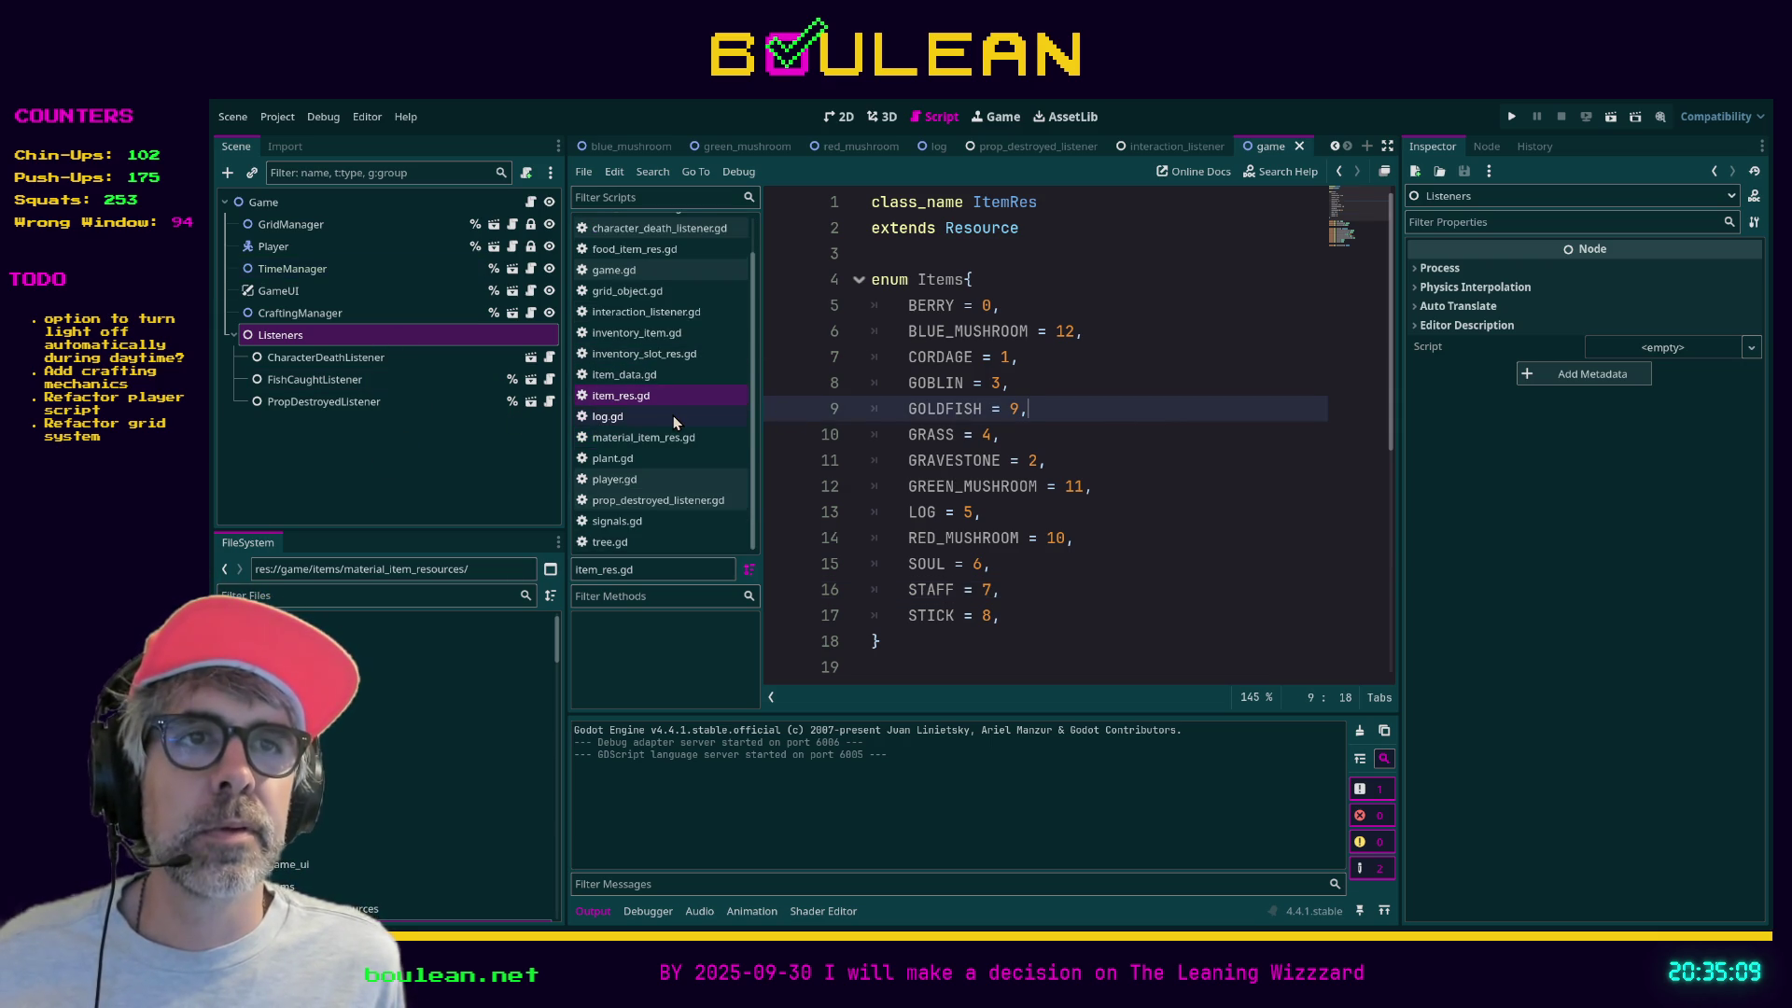
scroll(668, 423, "up", 1)
scroll(667, 423, "down", 1)
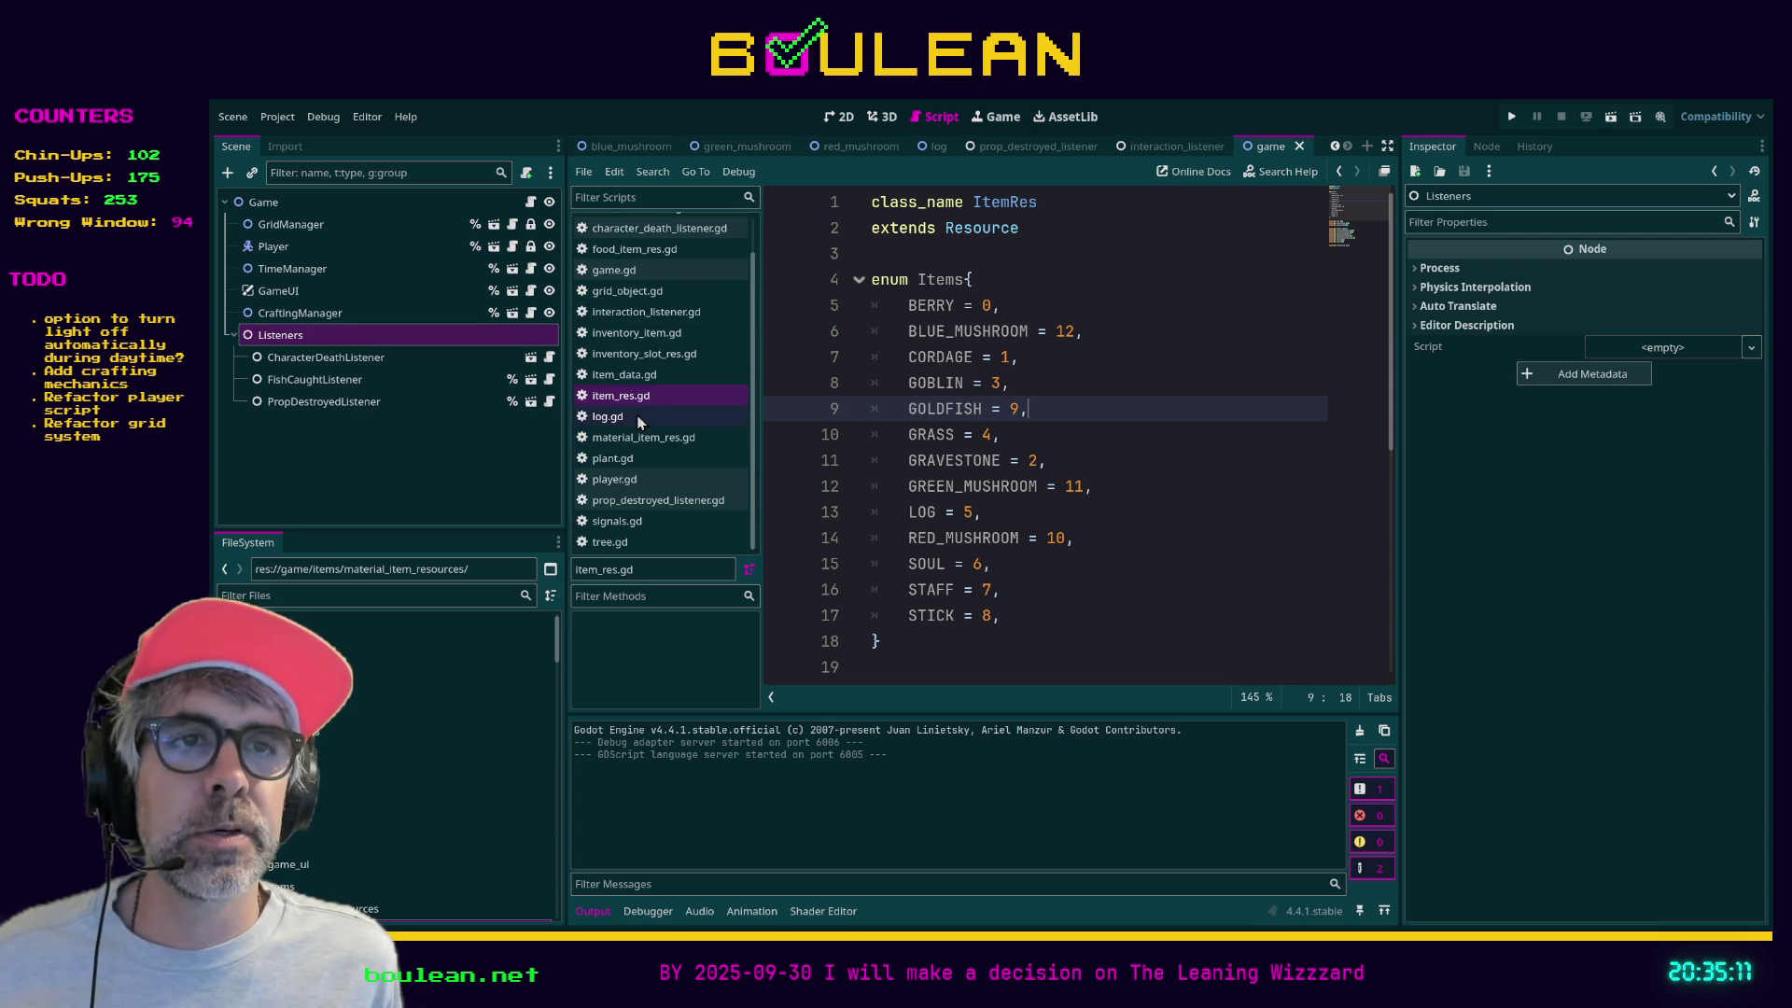
- Filter files by 'twi', open twitchfish.gd, and search it for an existing viewer name
left_click(373, 599)
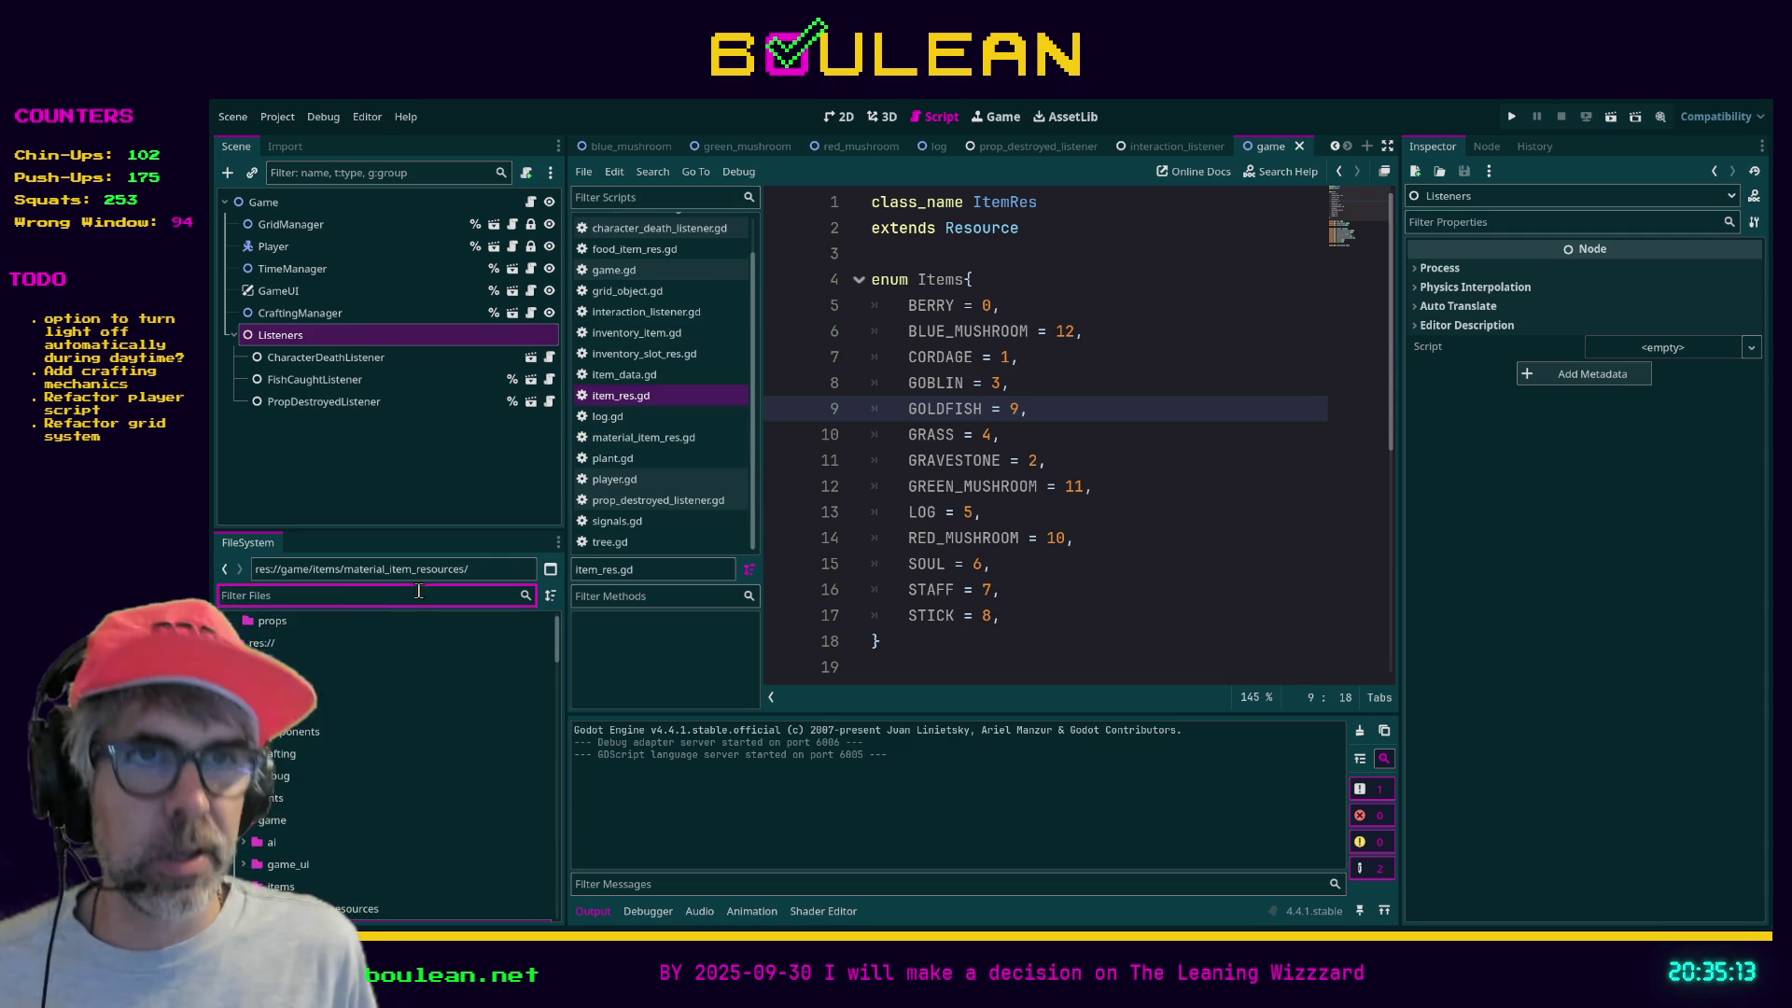
type("twitch")
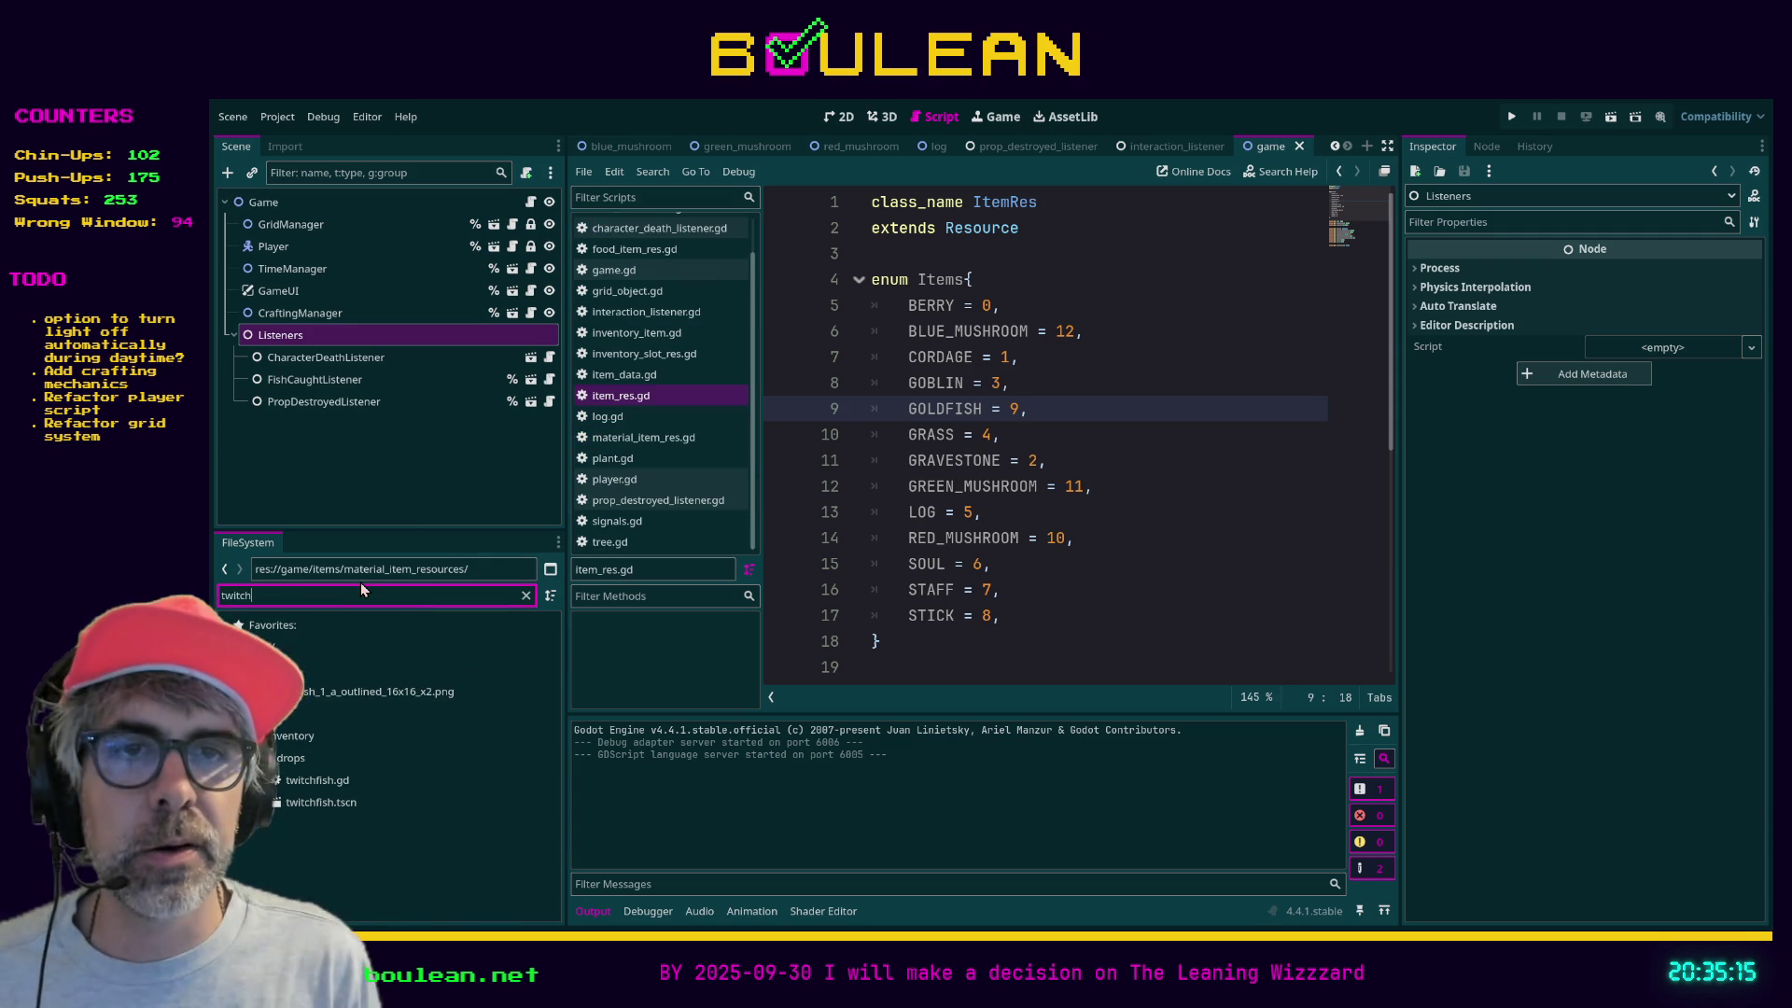
double_click(322, 781)
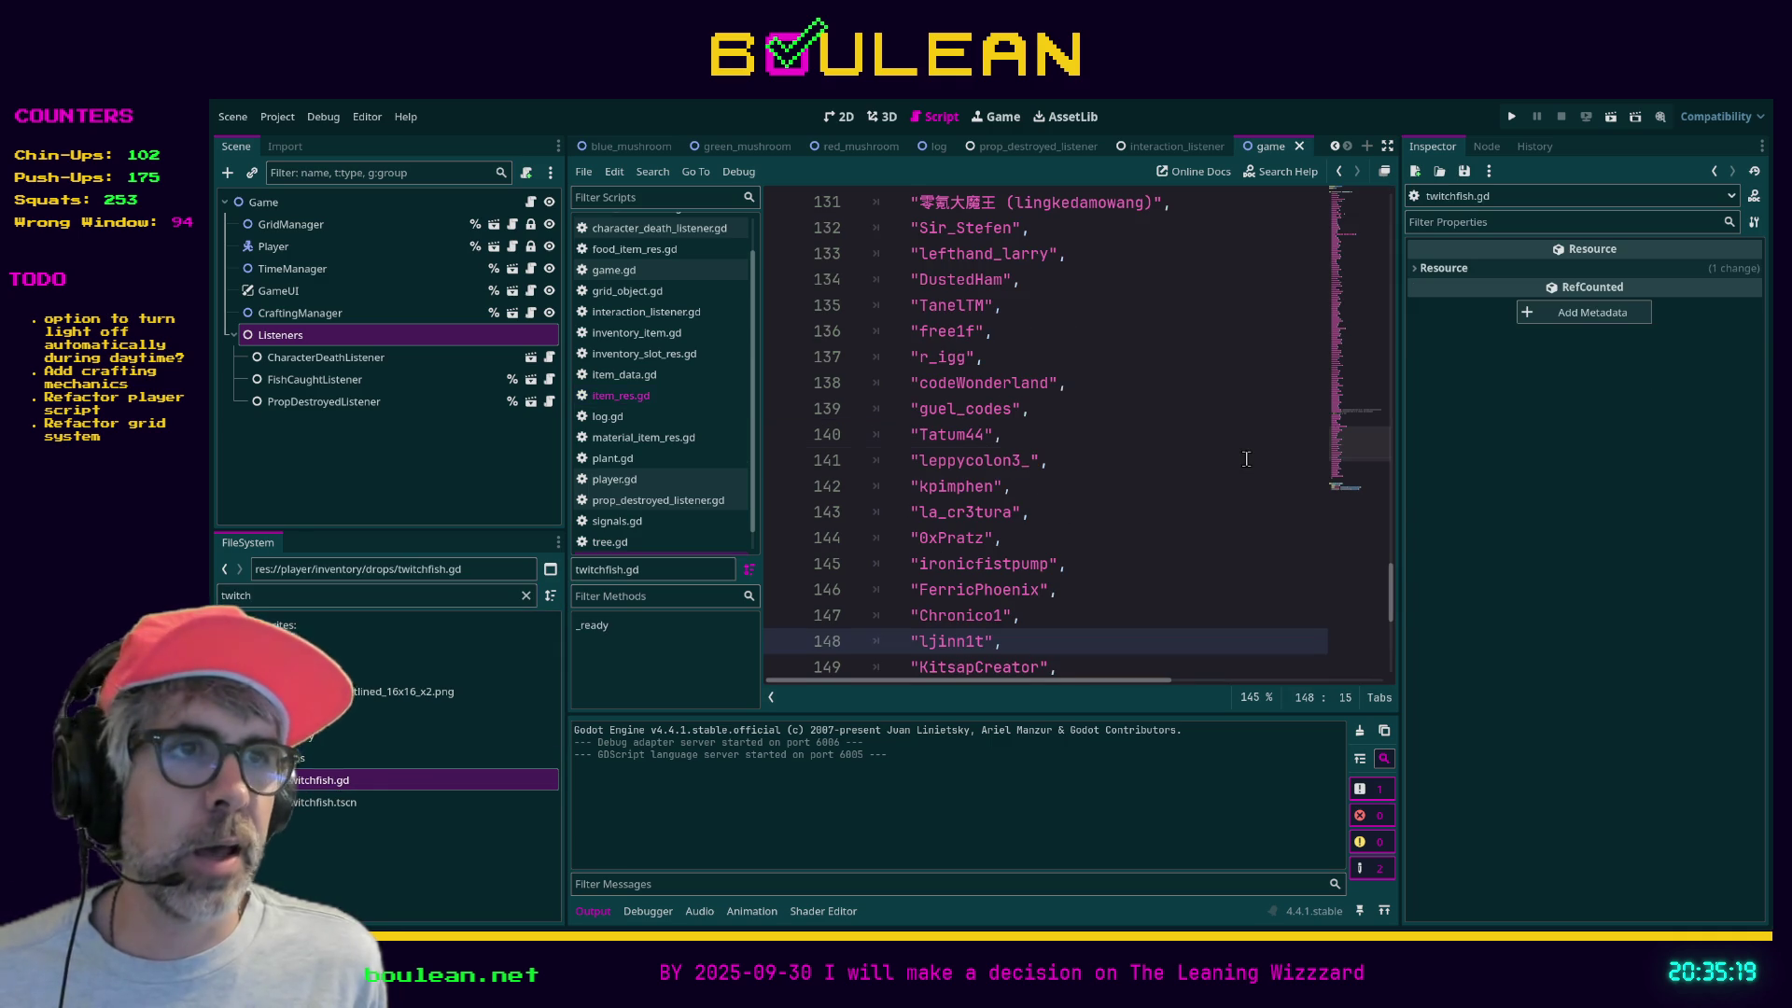
key("ctrl+f")
type("jotson")
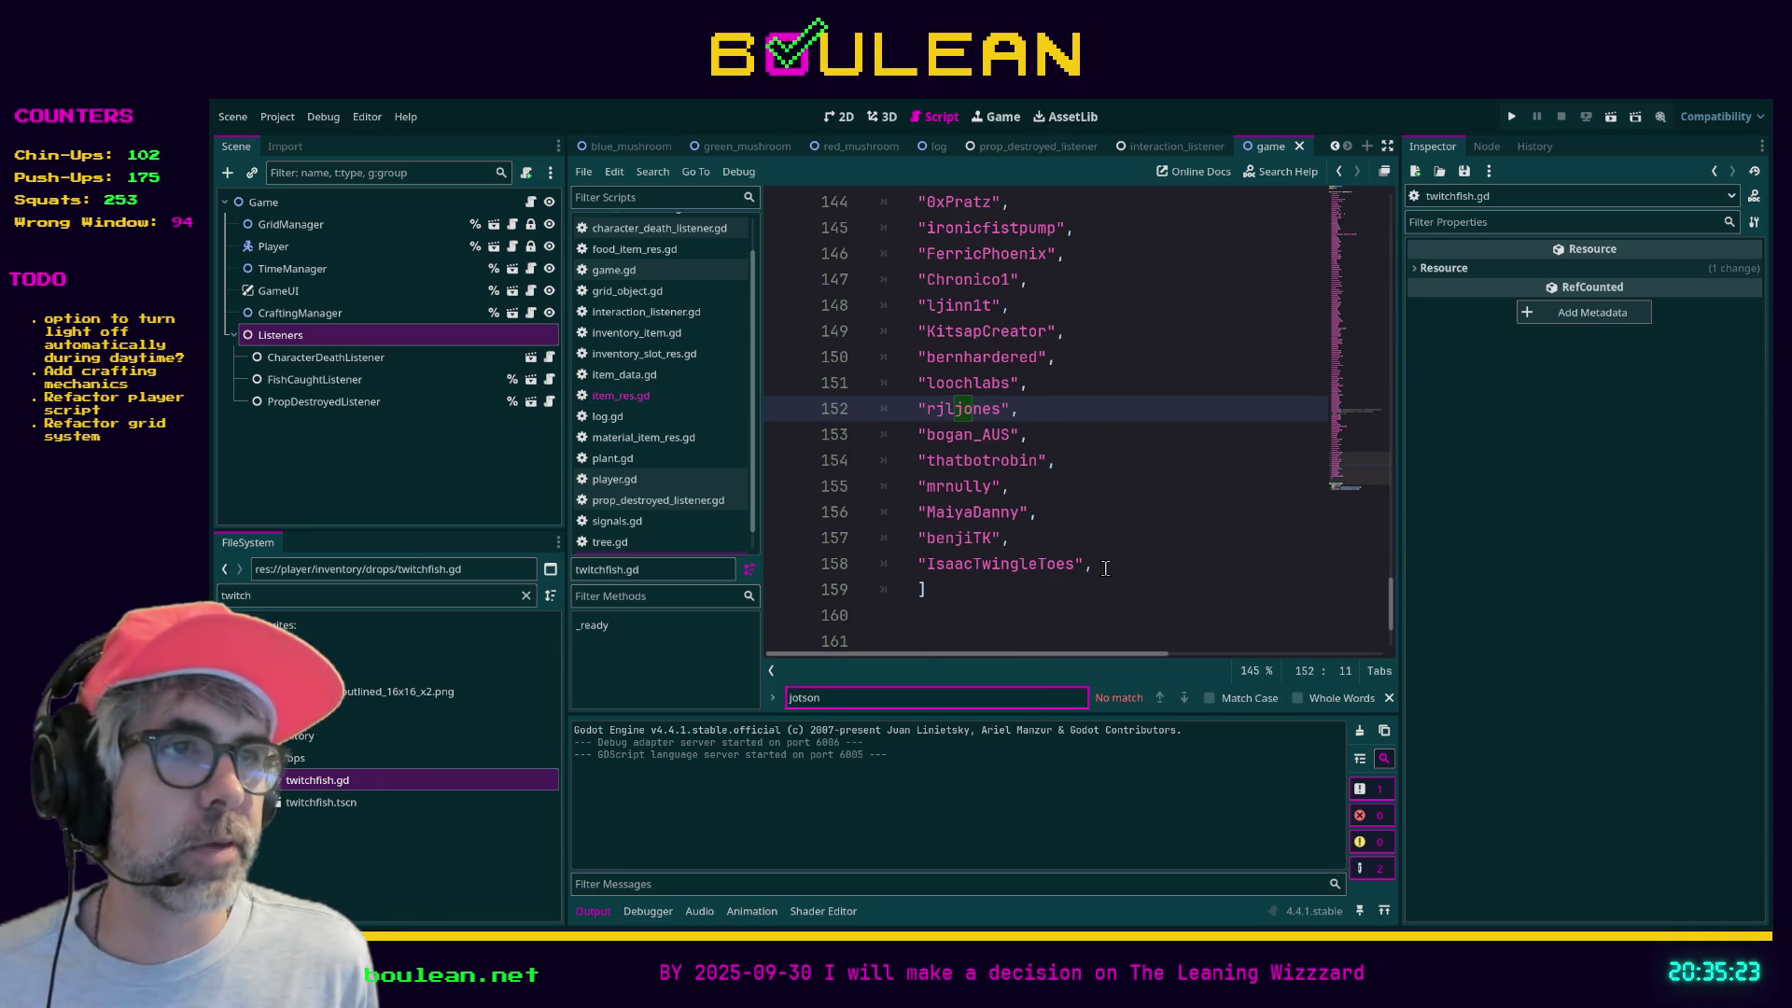
- Append three quoted viewer names on new lines after line 158 of the names list
left_click(1103, 562)
key("Return")
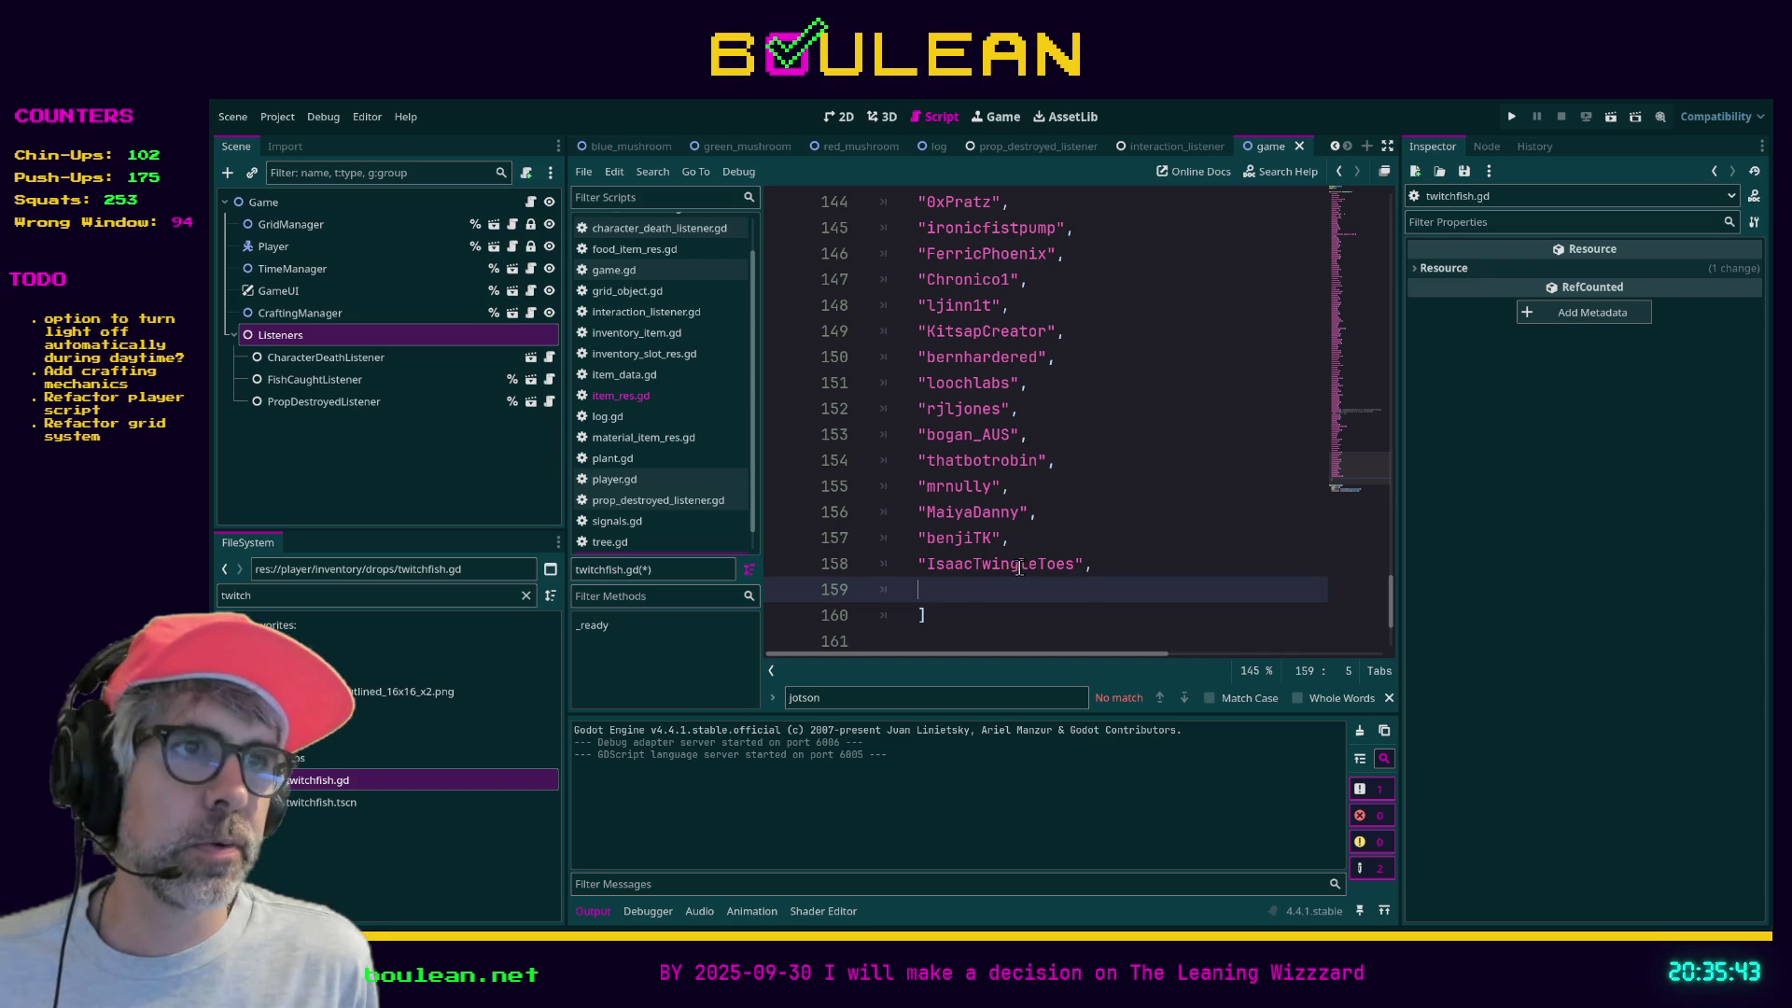
left_click(1019, 568)
left_click(1112, 568)
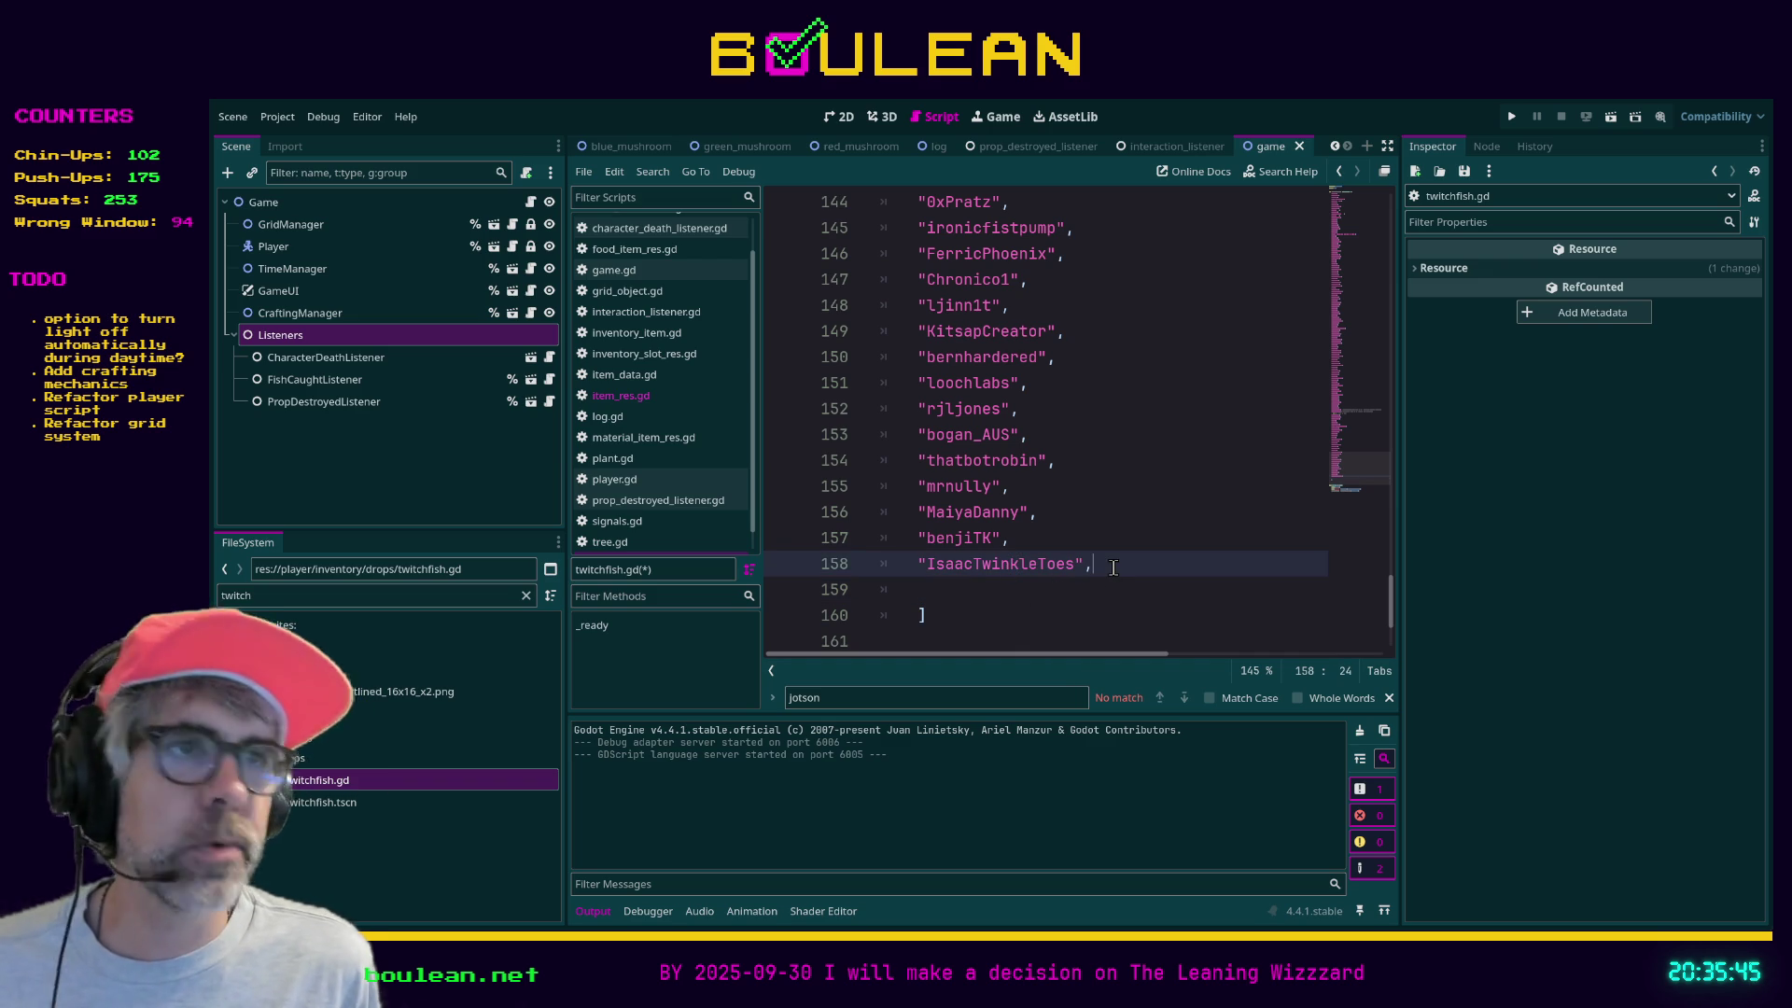
key("Return")
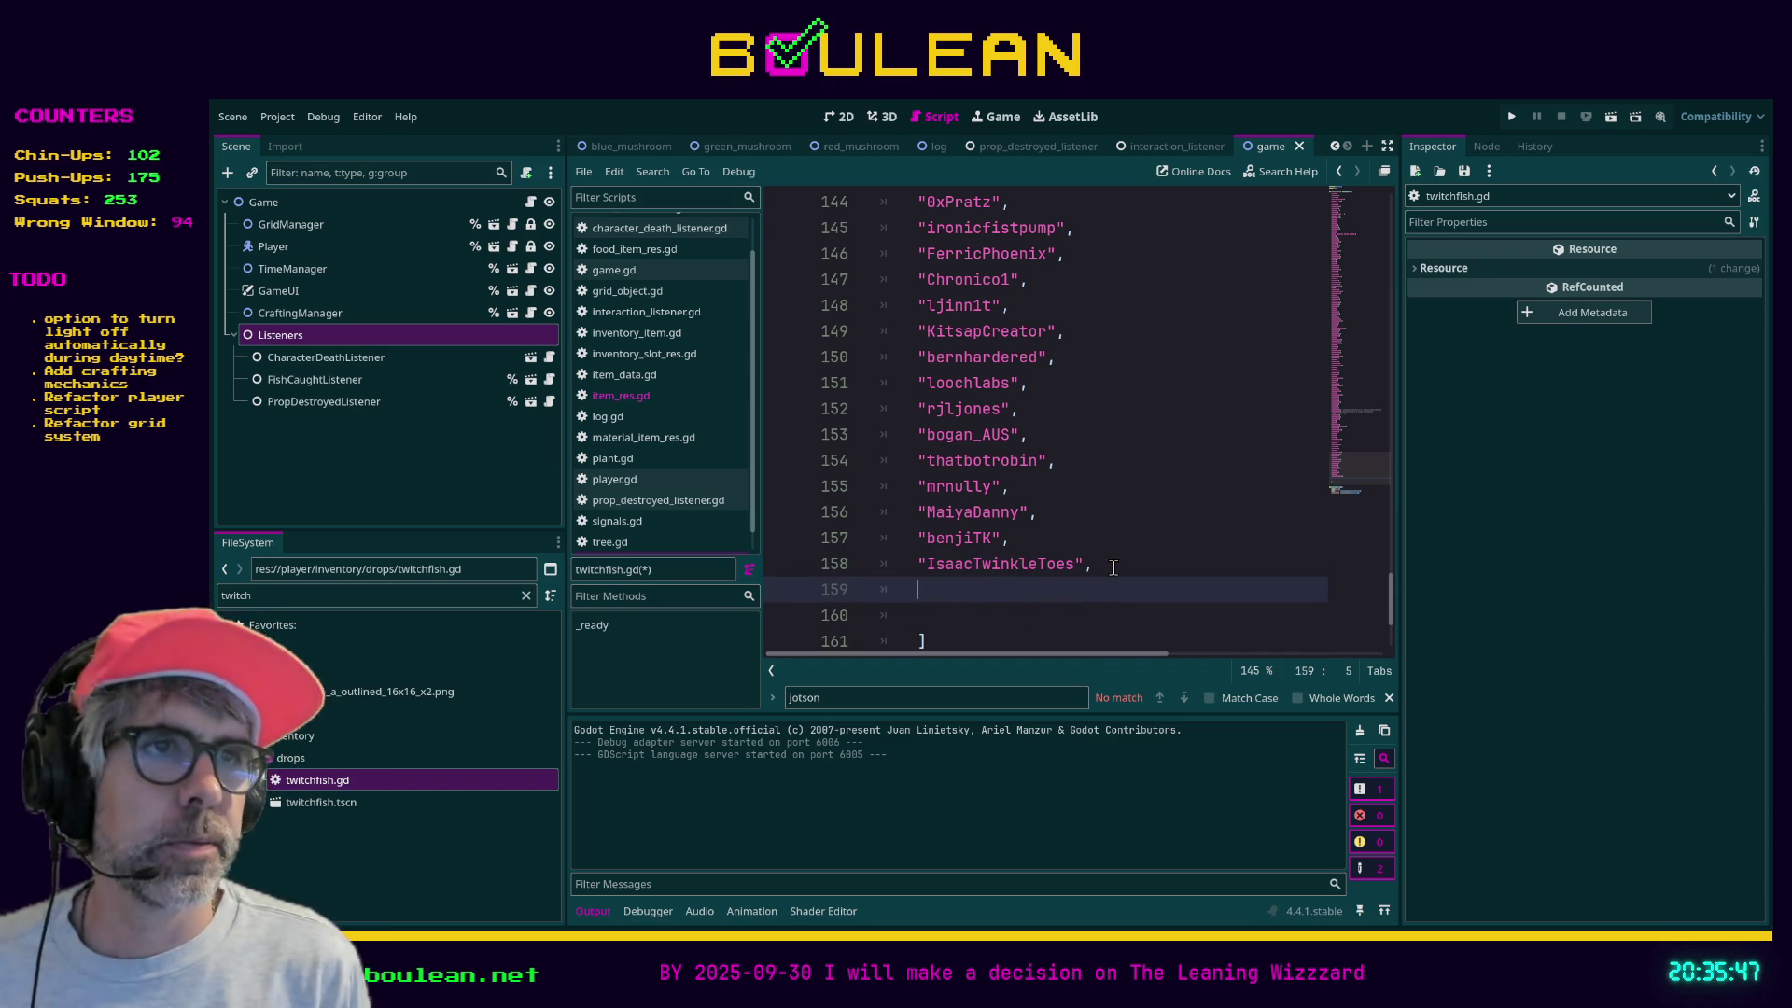
type("\"K")
type("iddJohn")
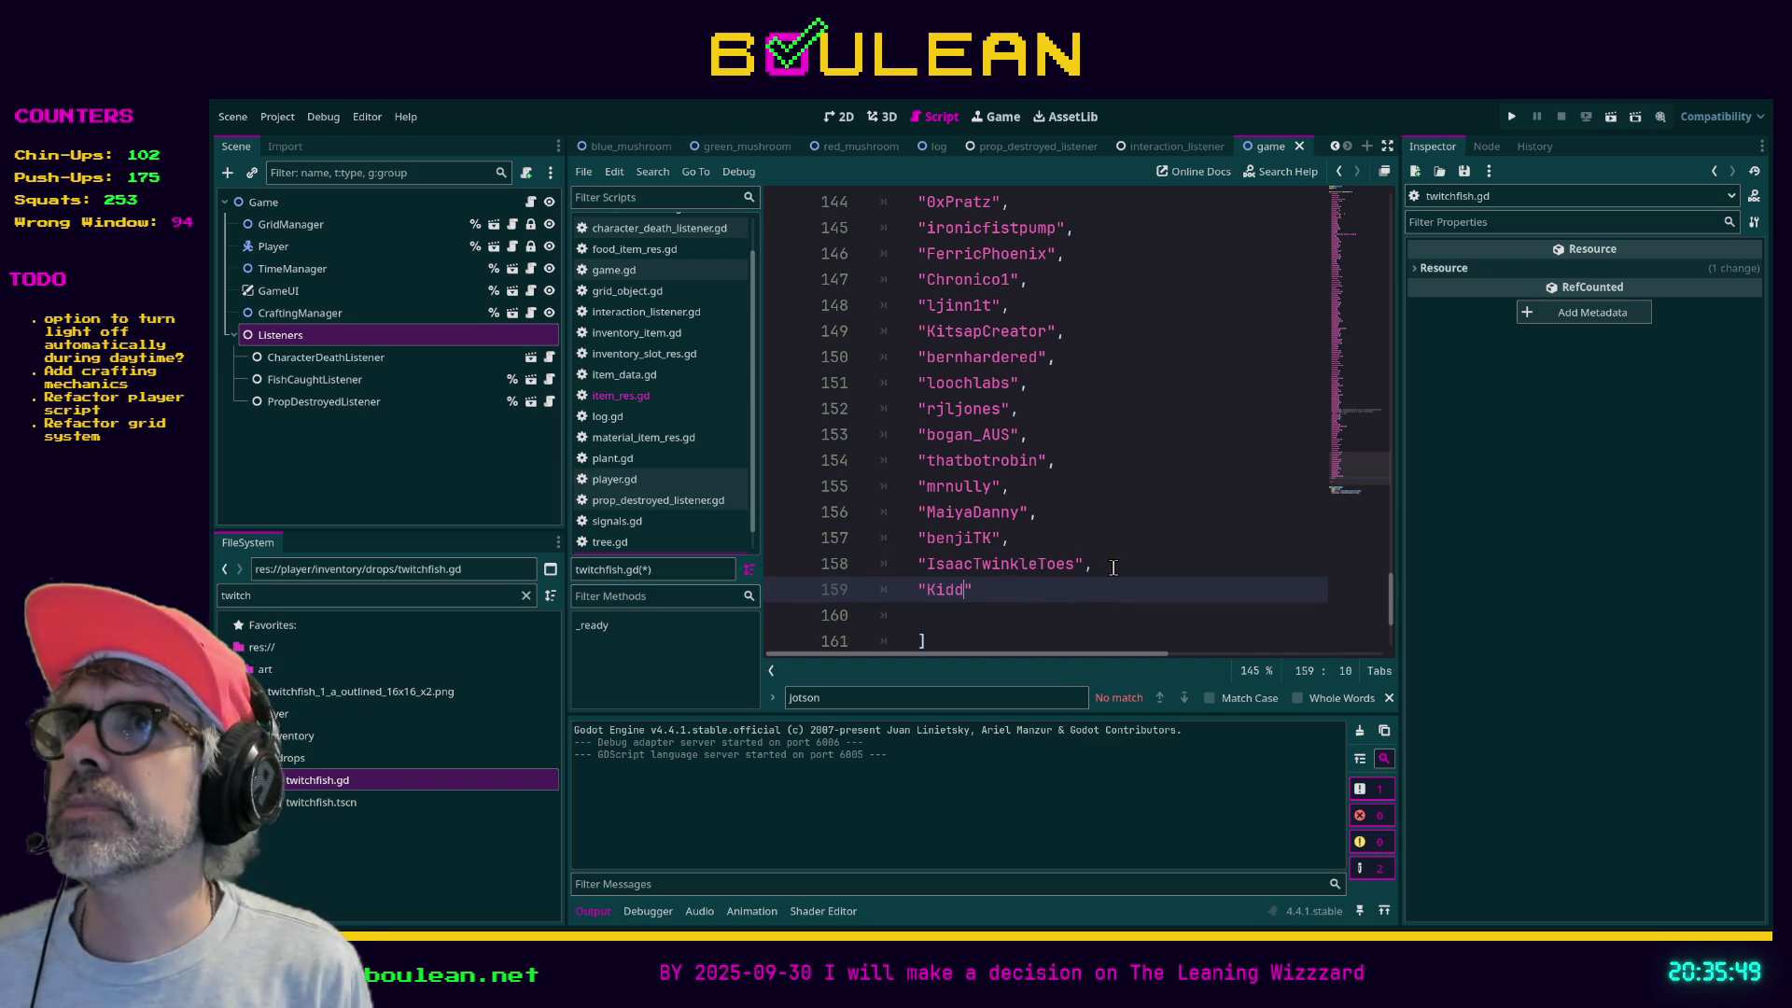
type("Kidd")
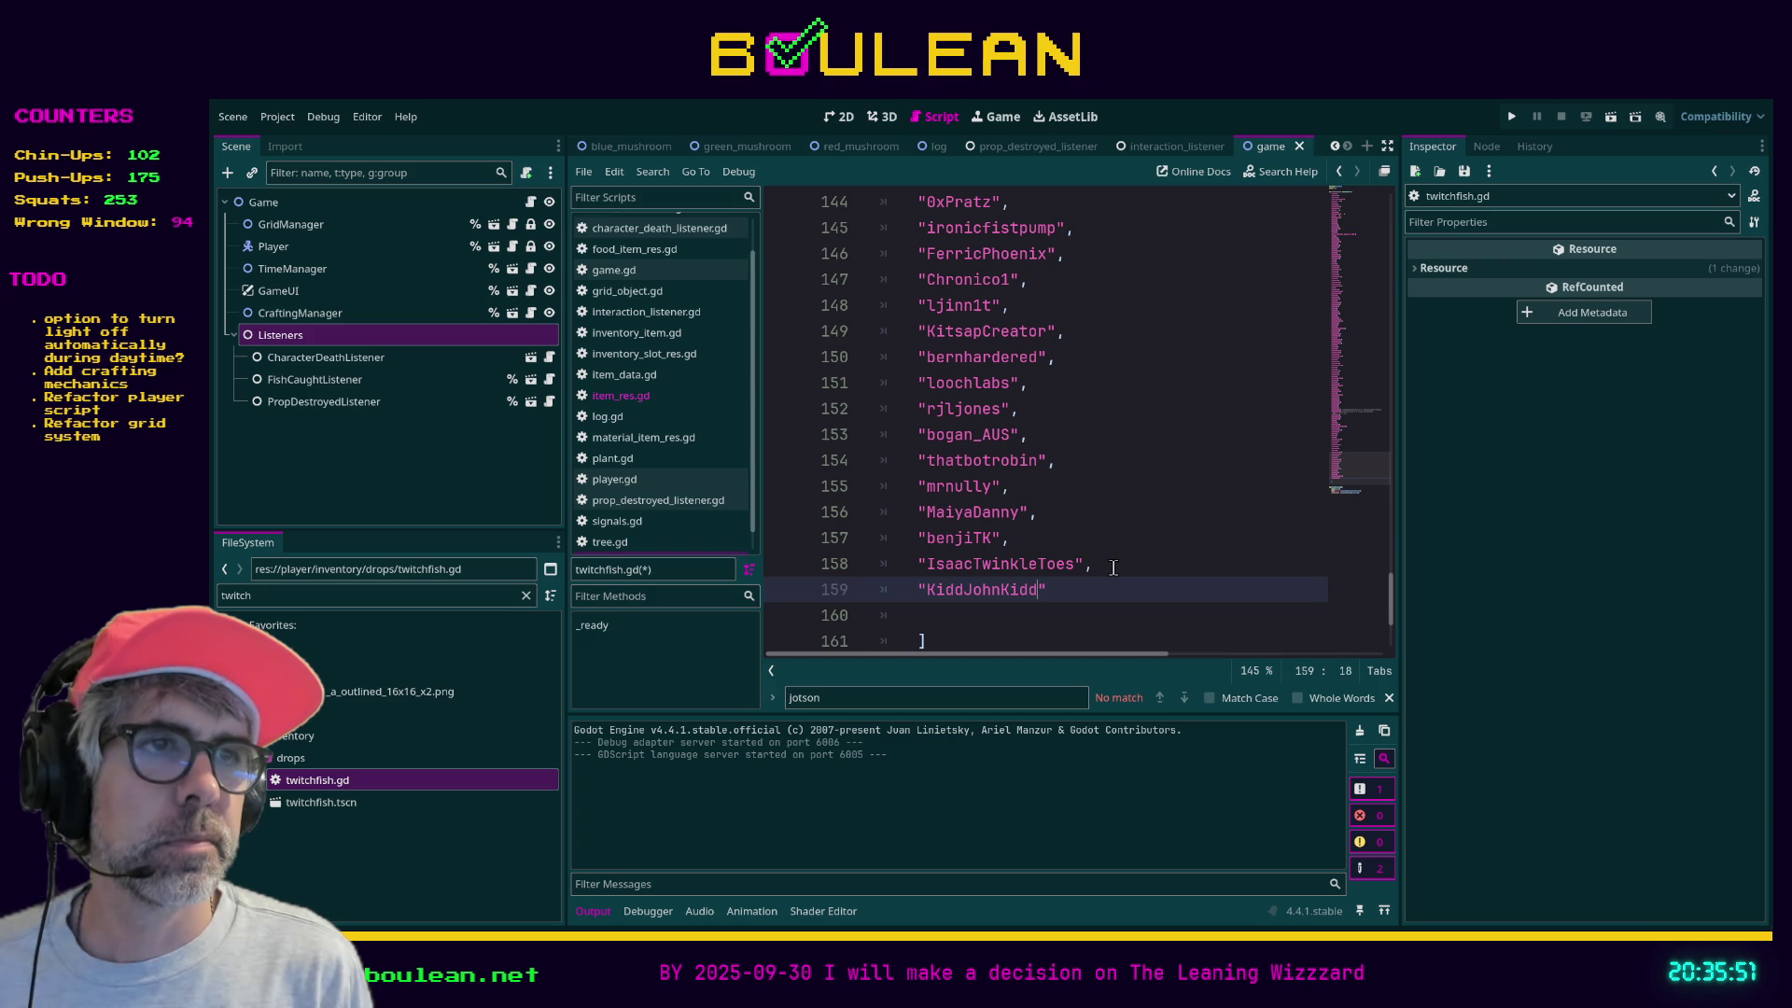
type(",")
key("Return")
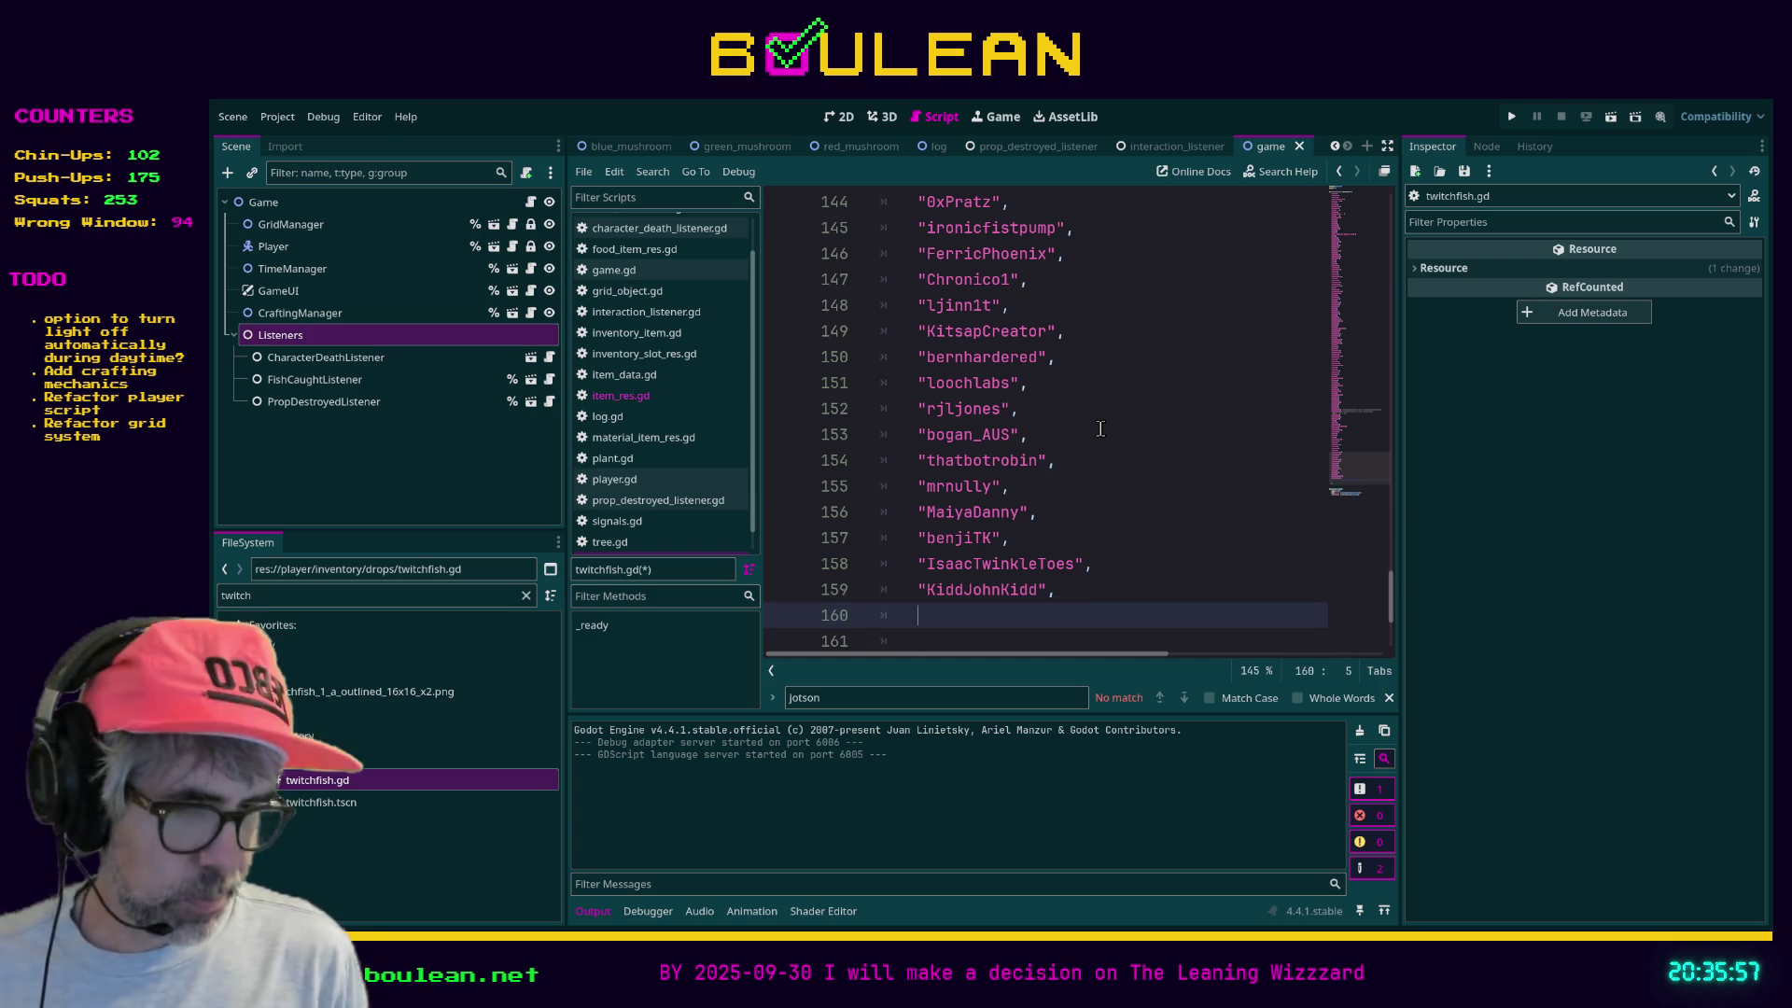
type("\"Buggy")
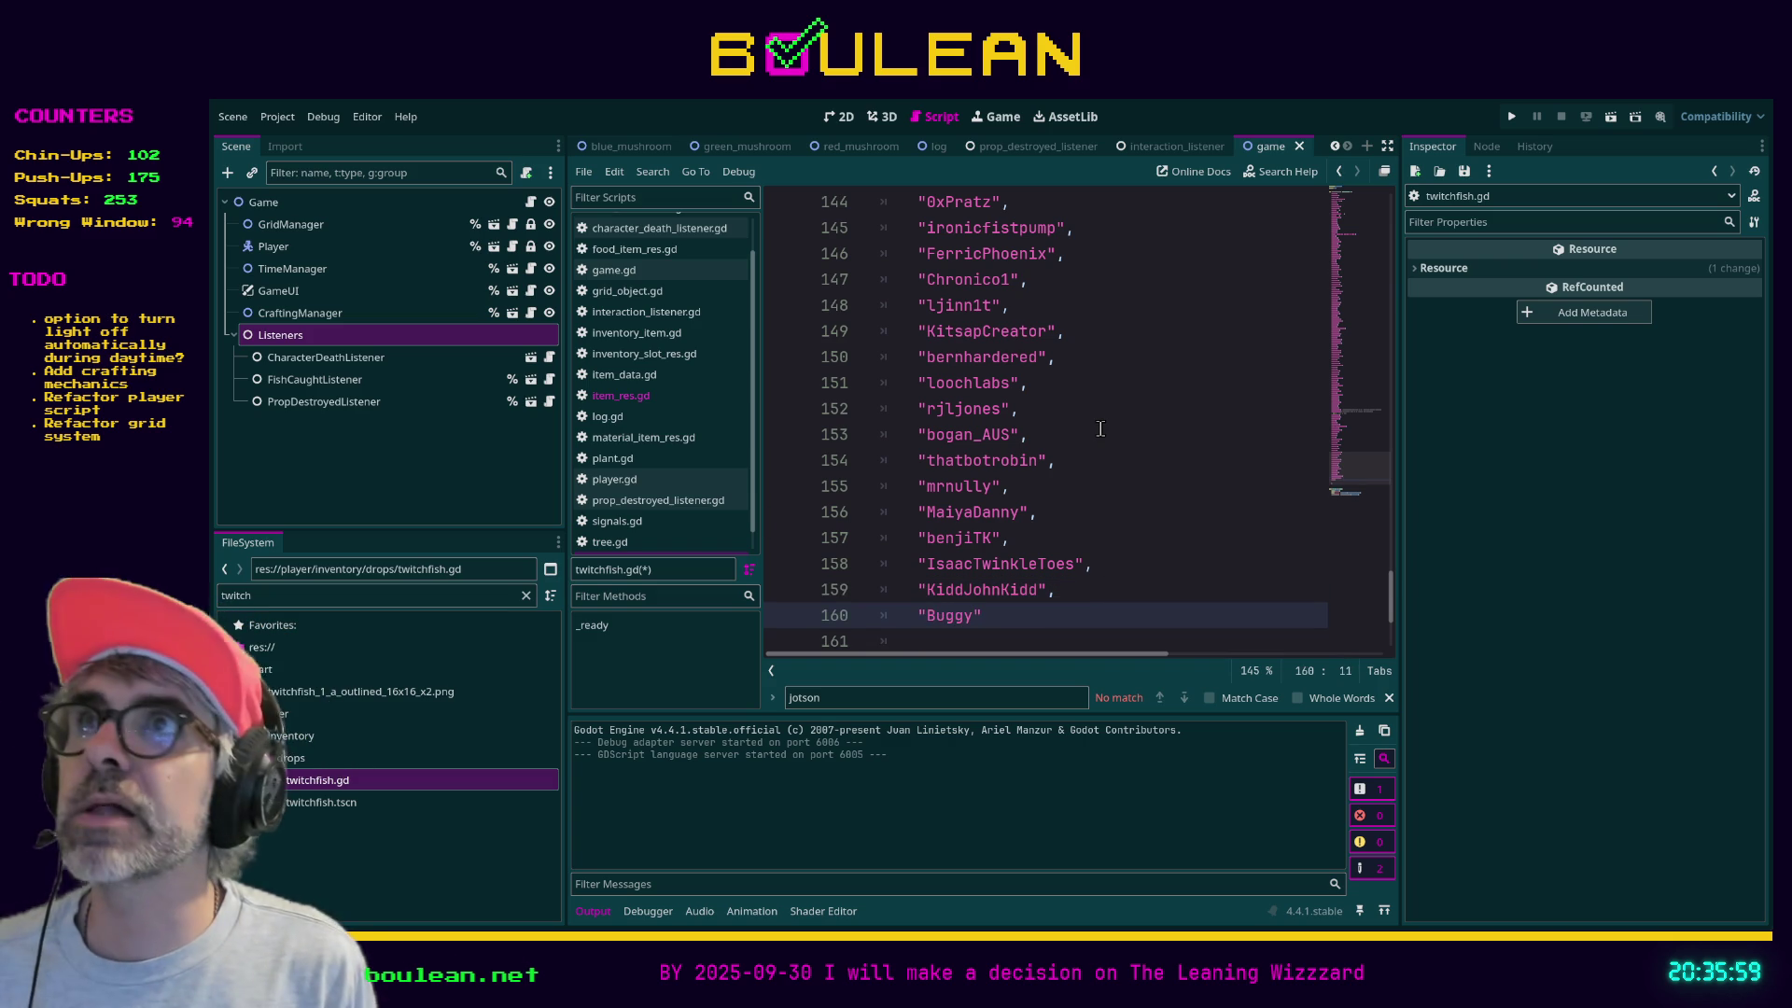
type("Burrow\",")
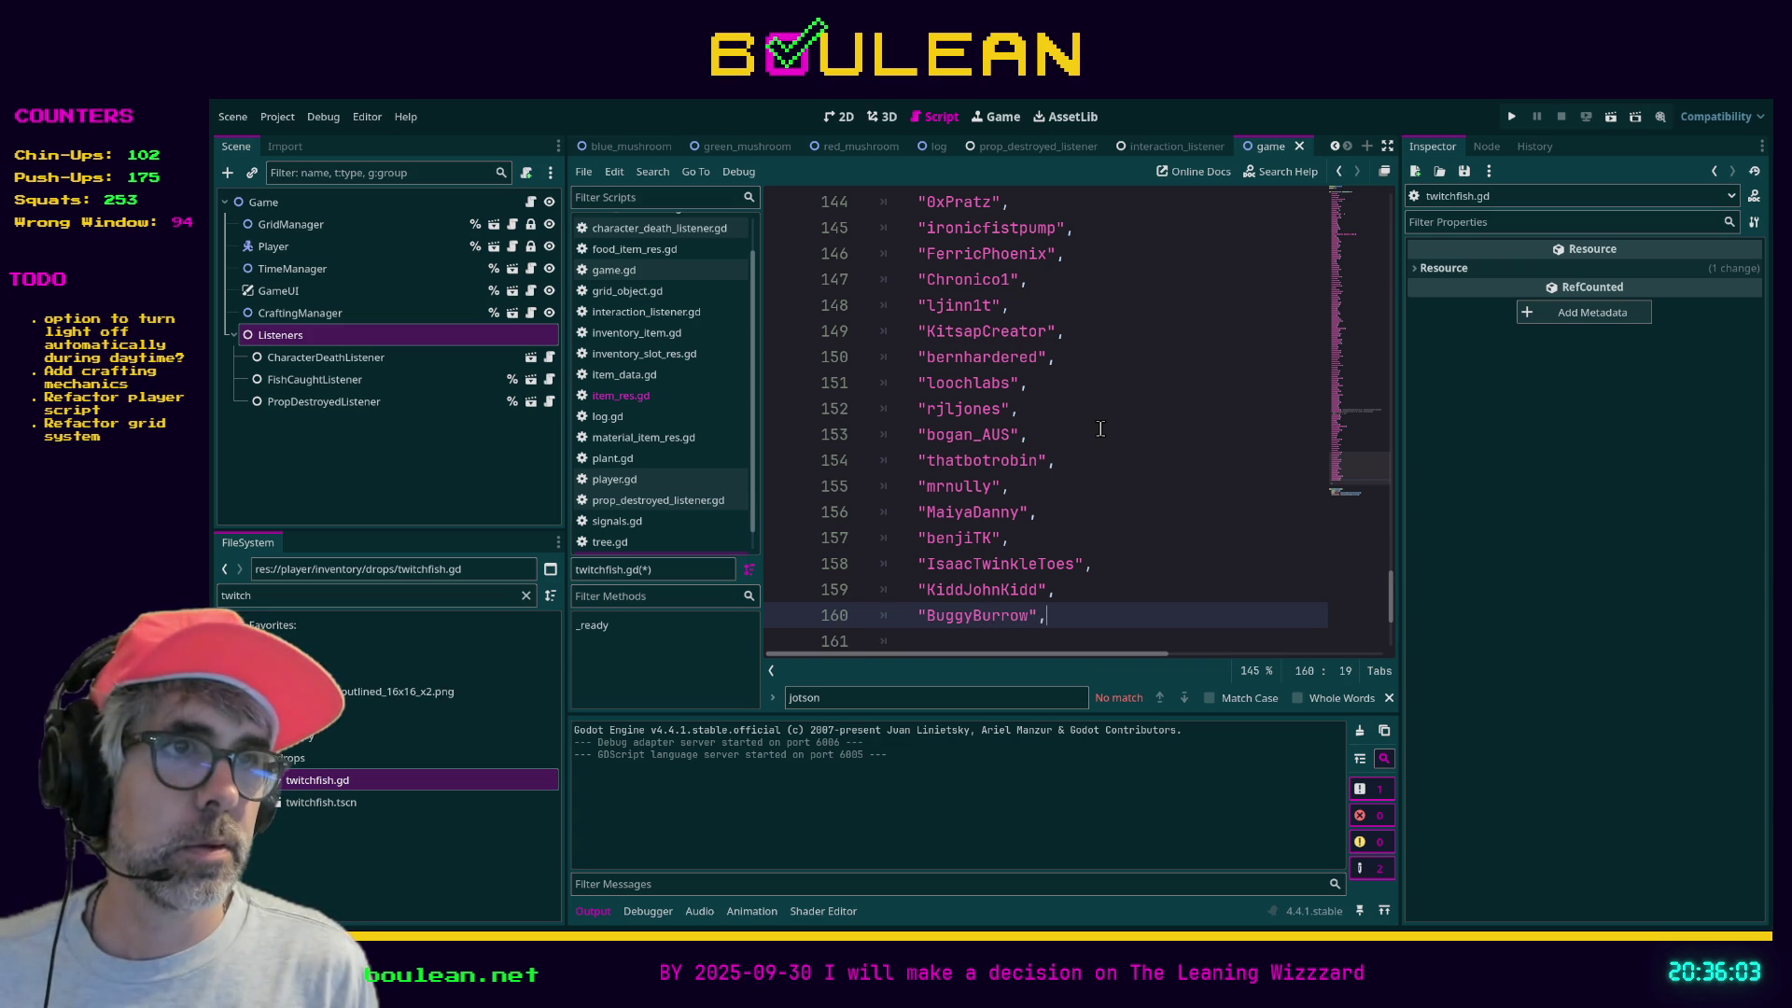
key("Return")
type("\"")
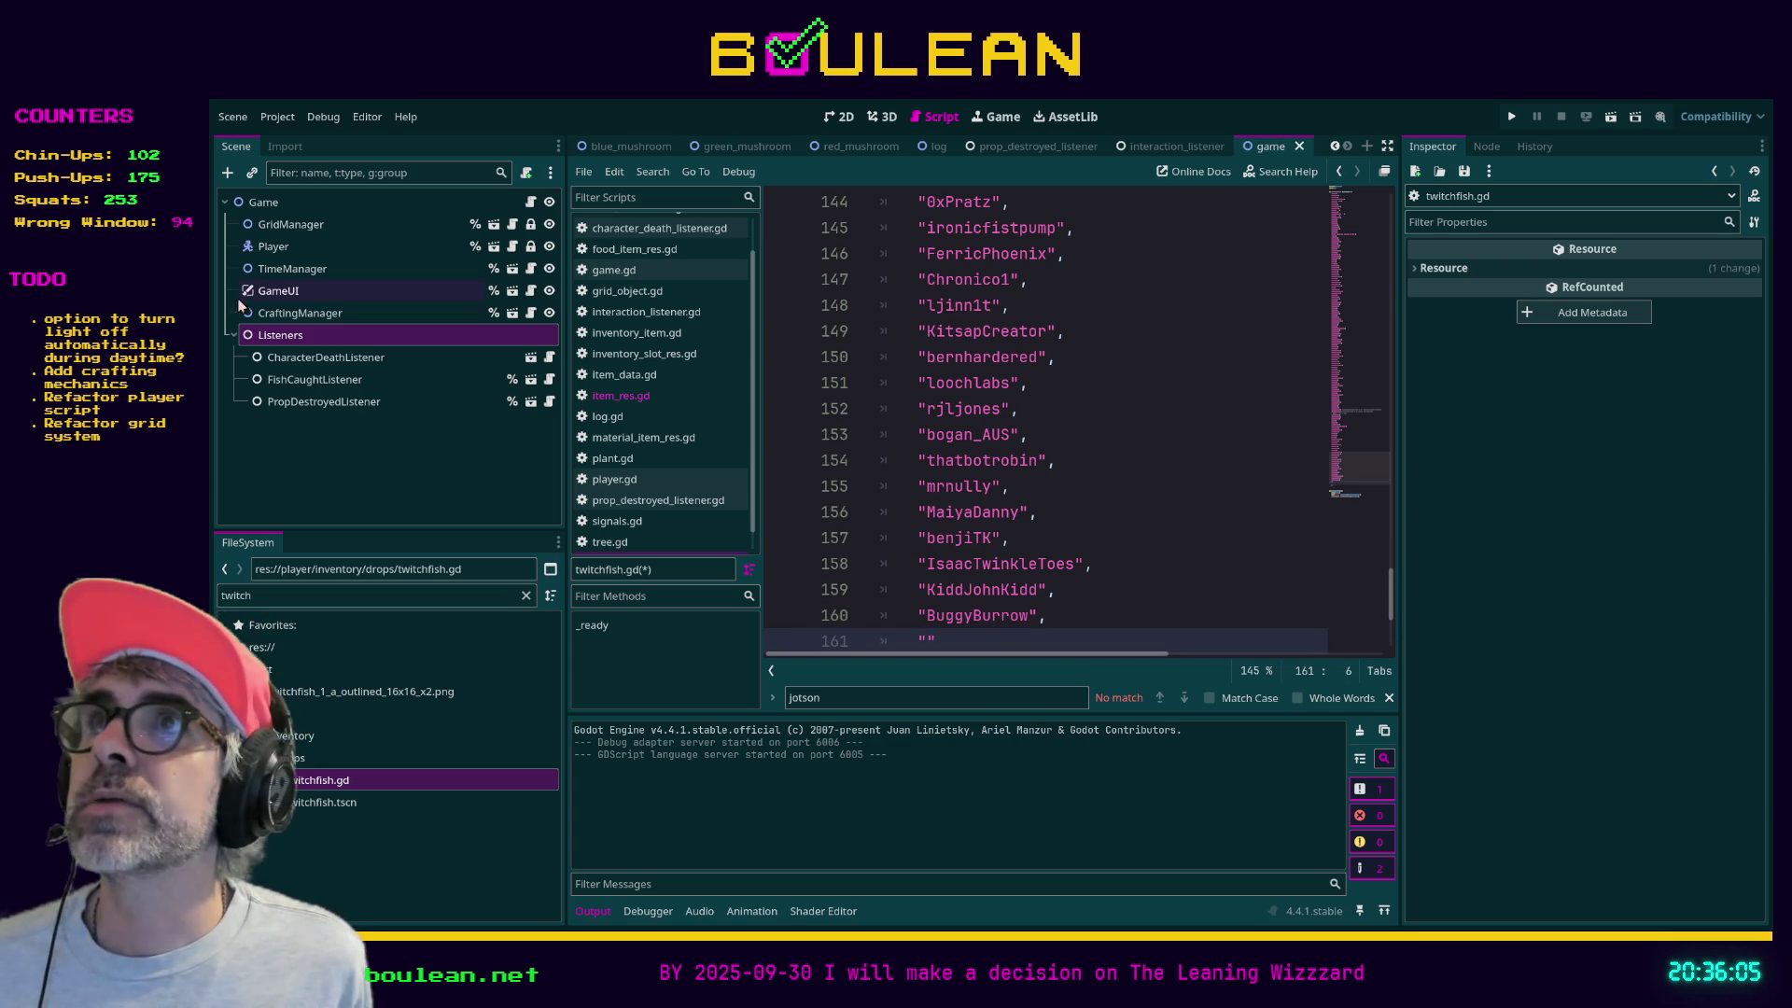
type("AntmanCodes\",")
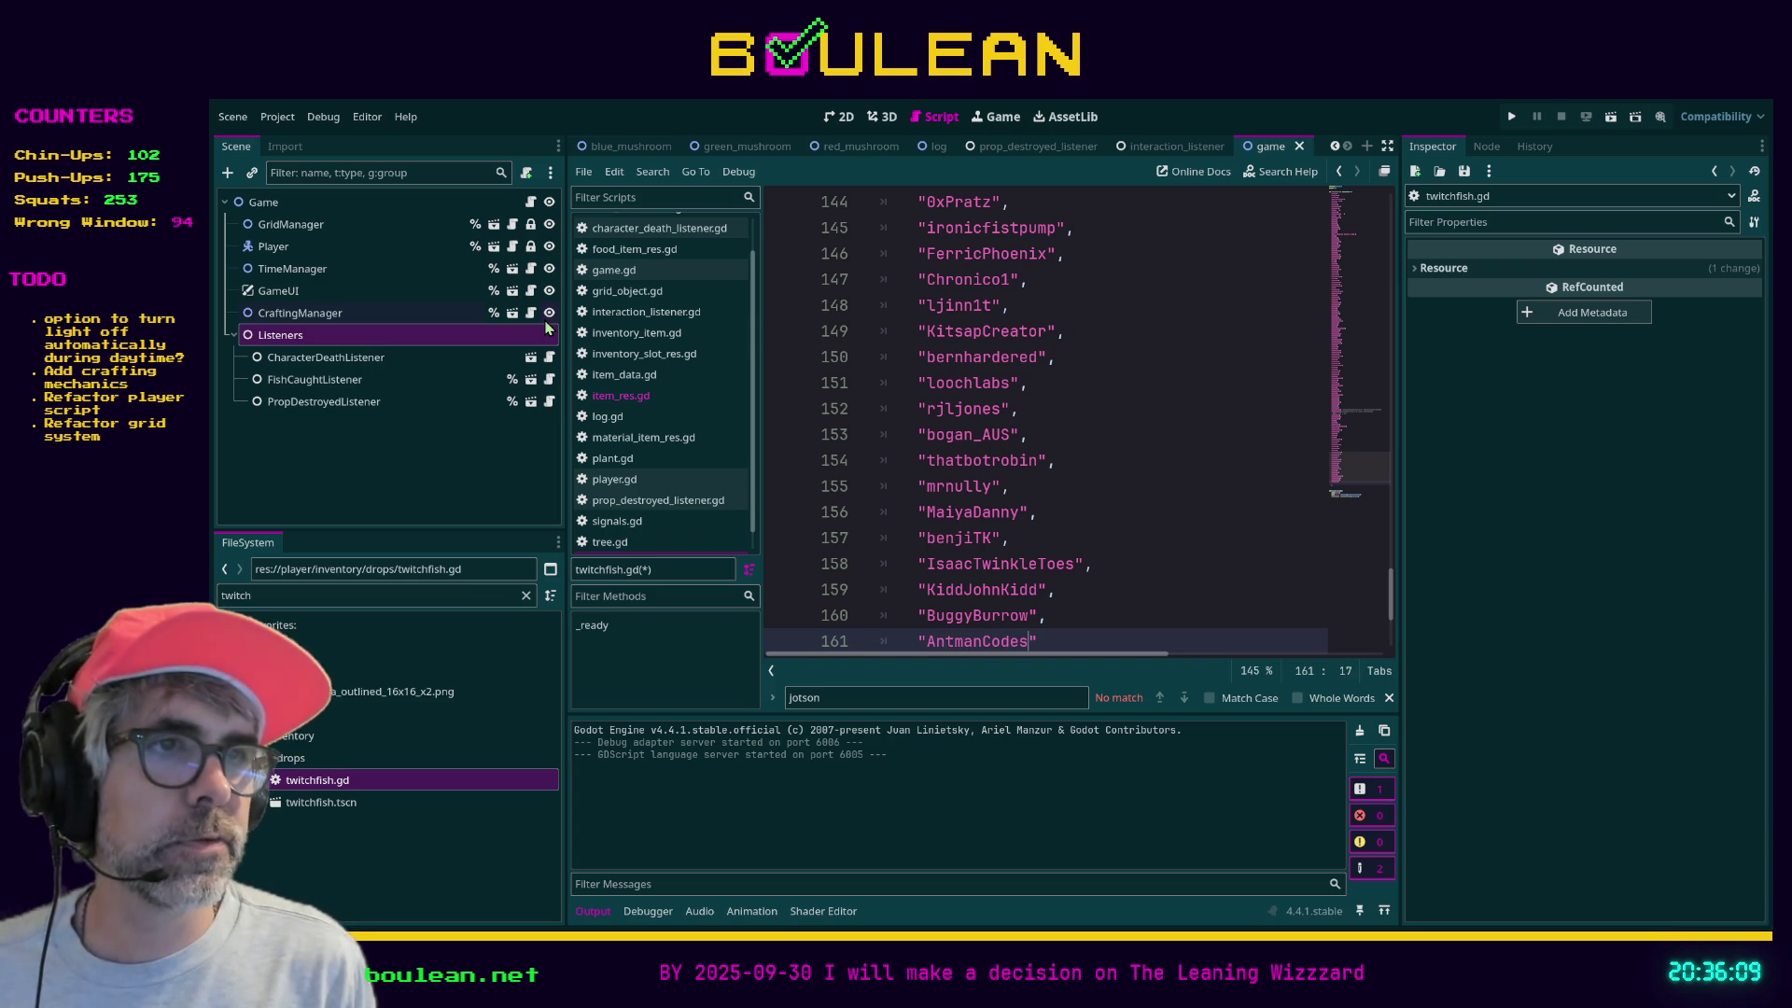
- Add six more quoted viewer names on new lines at the end of the list
key("Return")
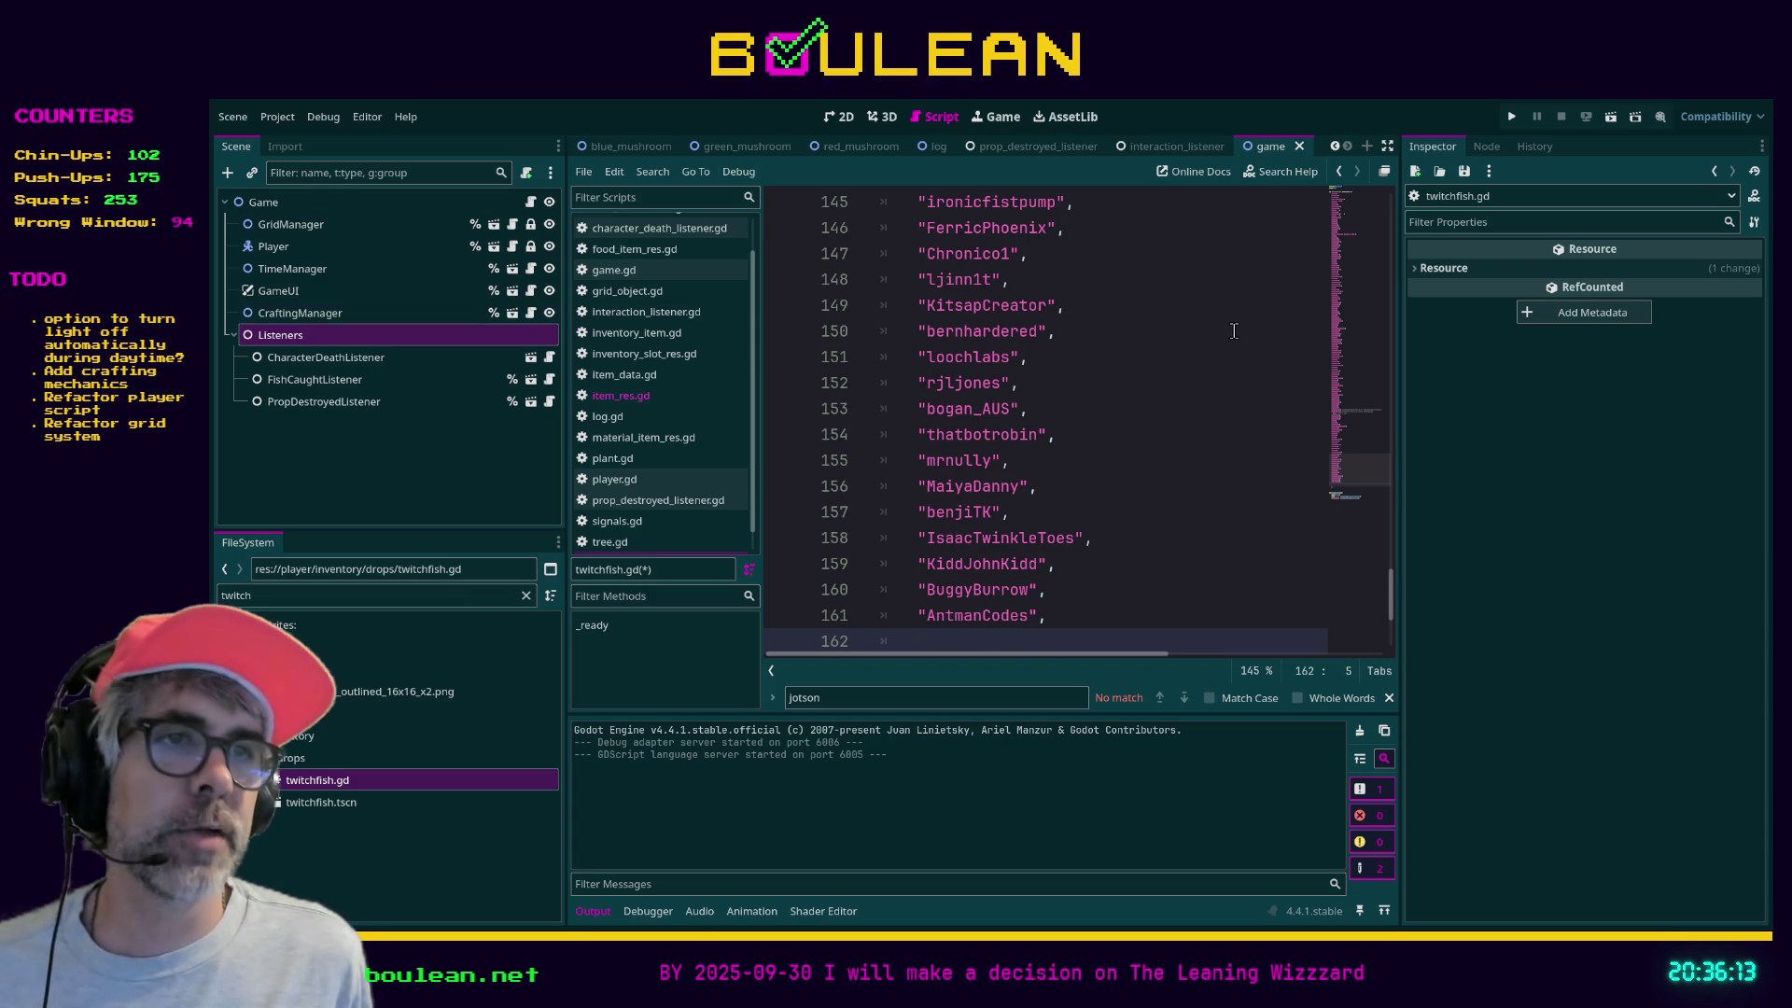
scroll(1222, 336, "down", 2)
type("\"dawdle\",")
key("Return")
type("\"SkyzzangQQ\",")
key("Return")
type("\"ernsothermogene\",")
key("Return")
type("\"")
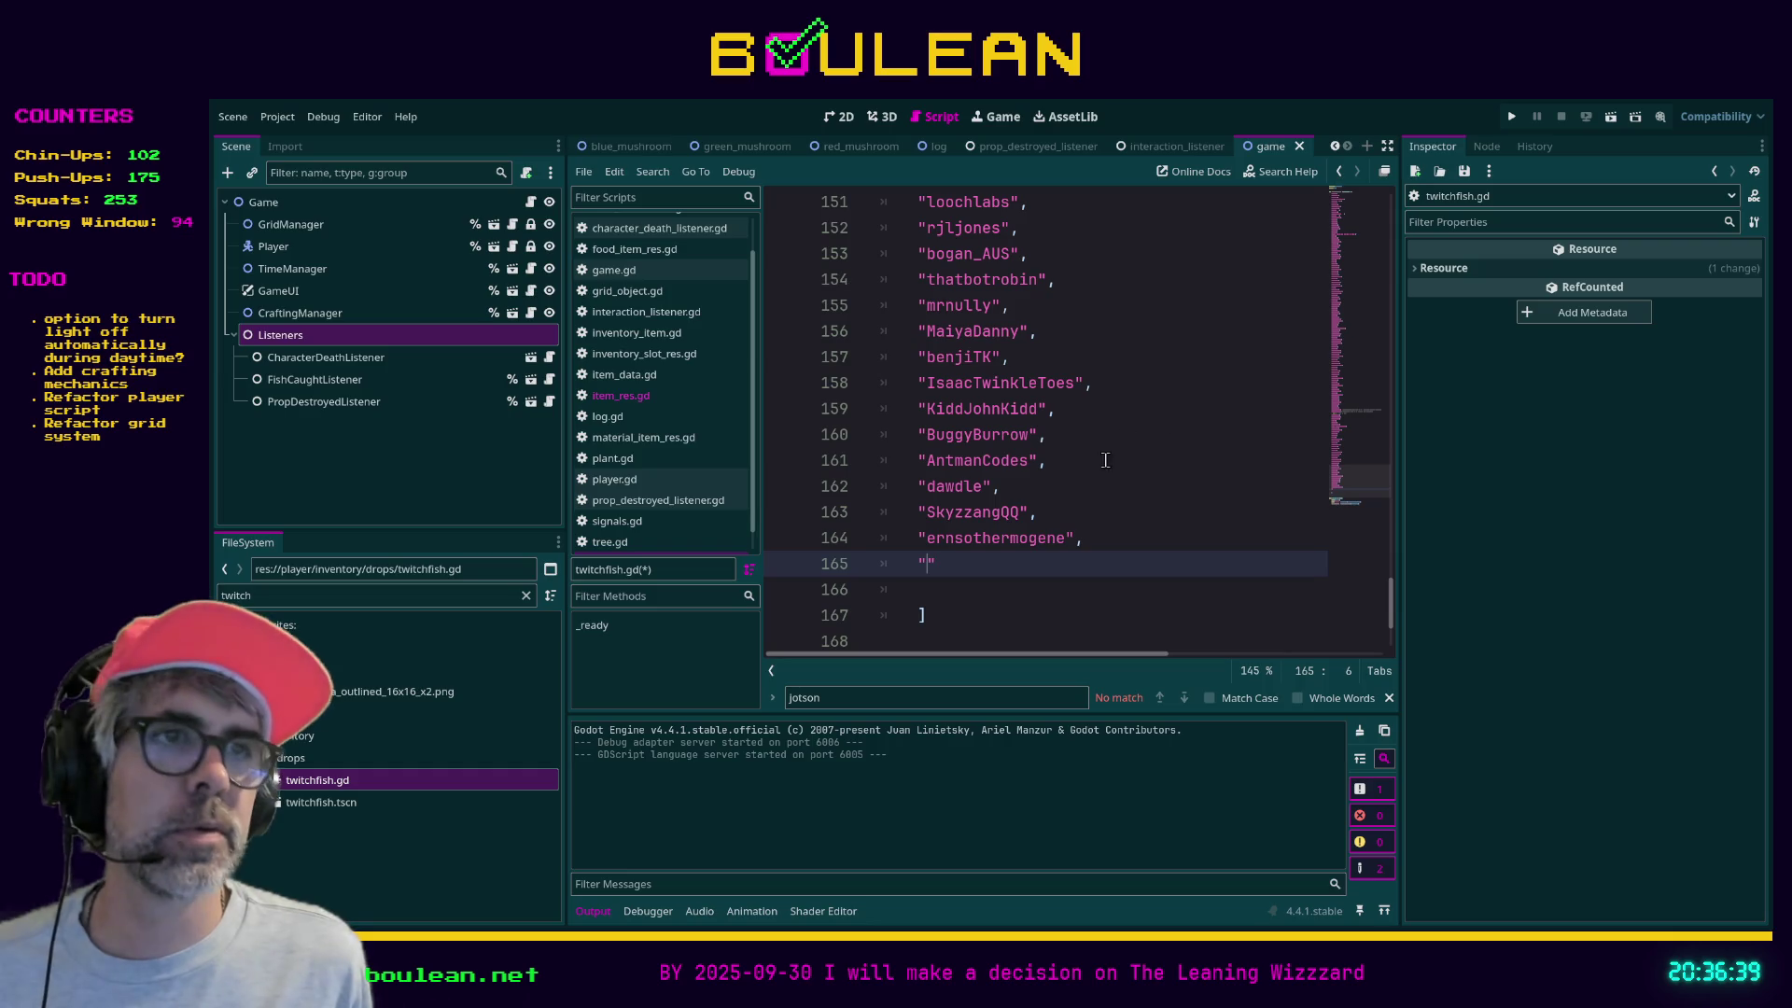
type("zornik2\",")
key("Return")
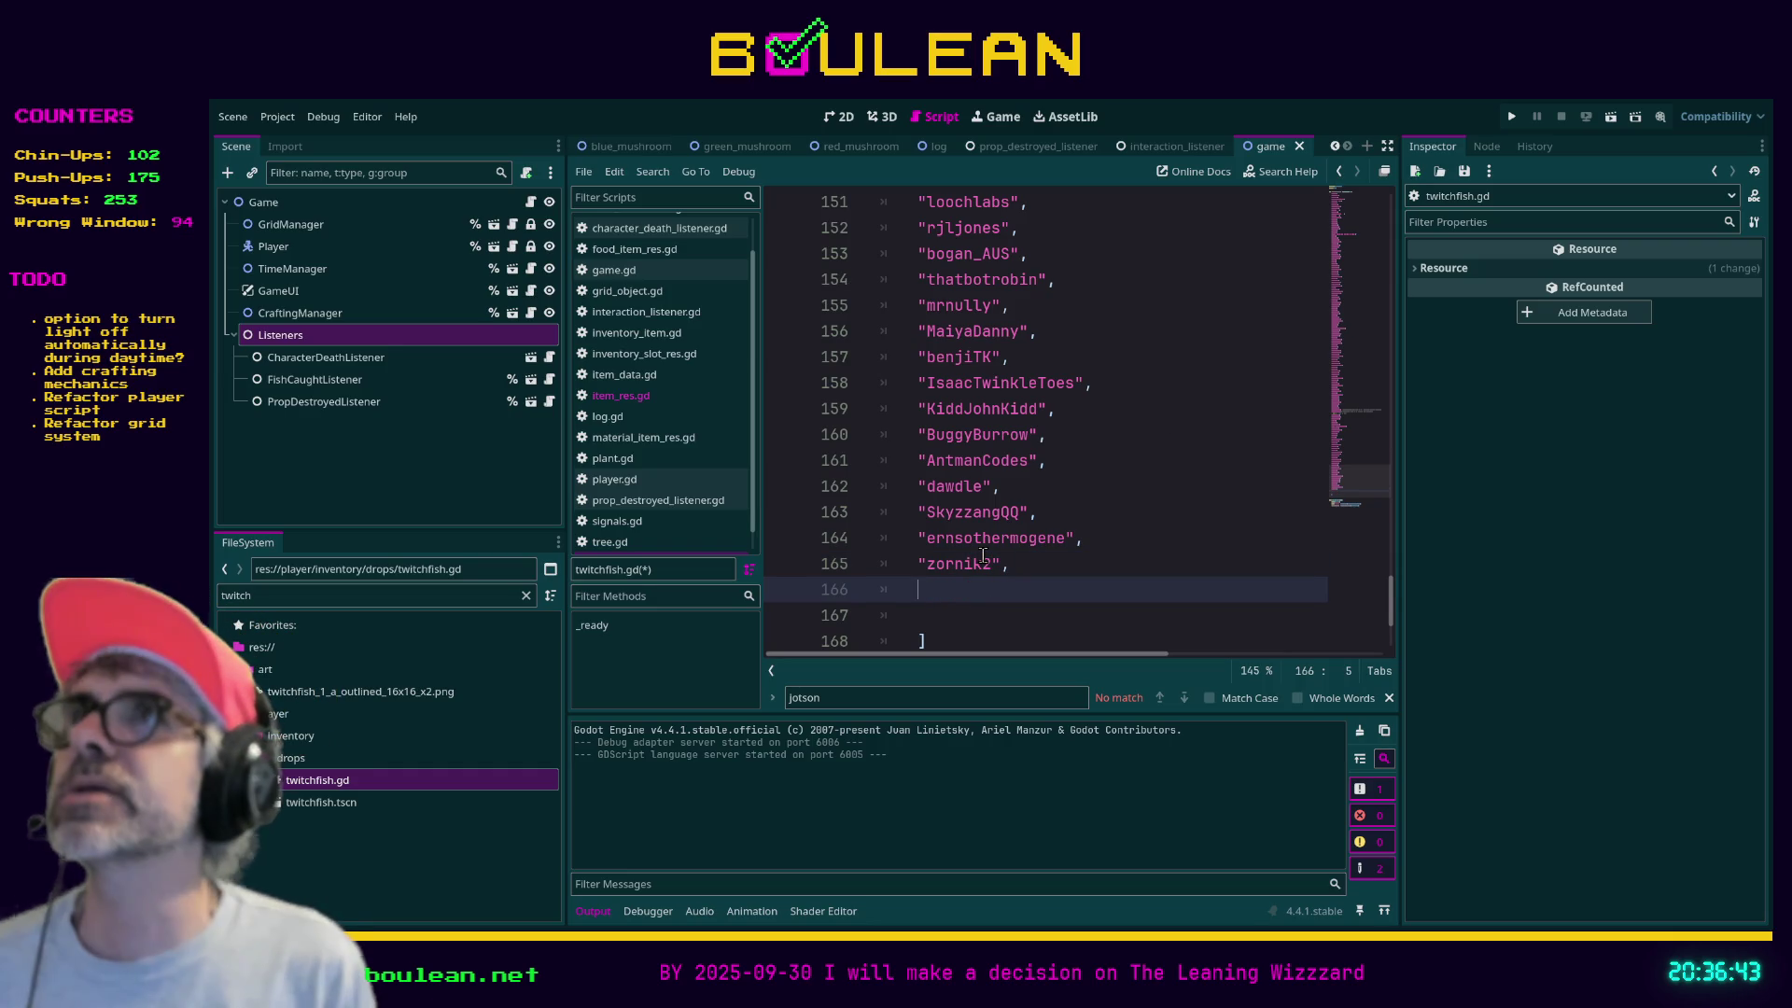
type("\"rivenmain98")
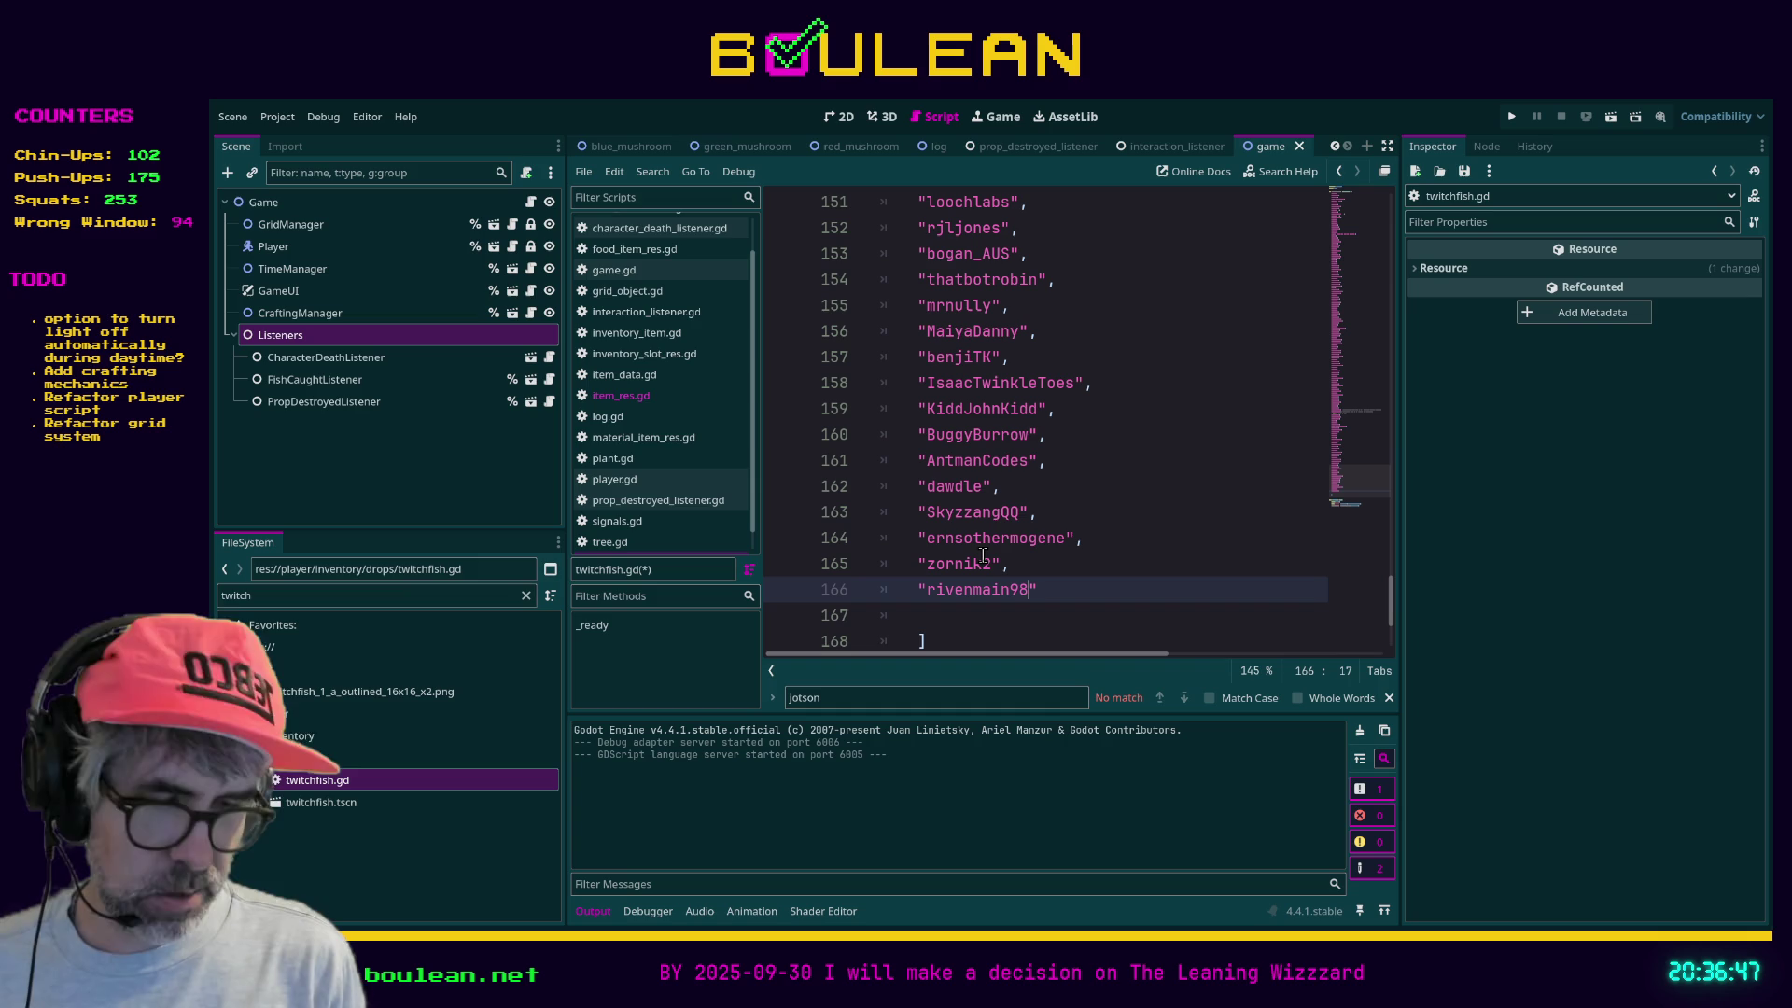
type("900")
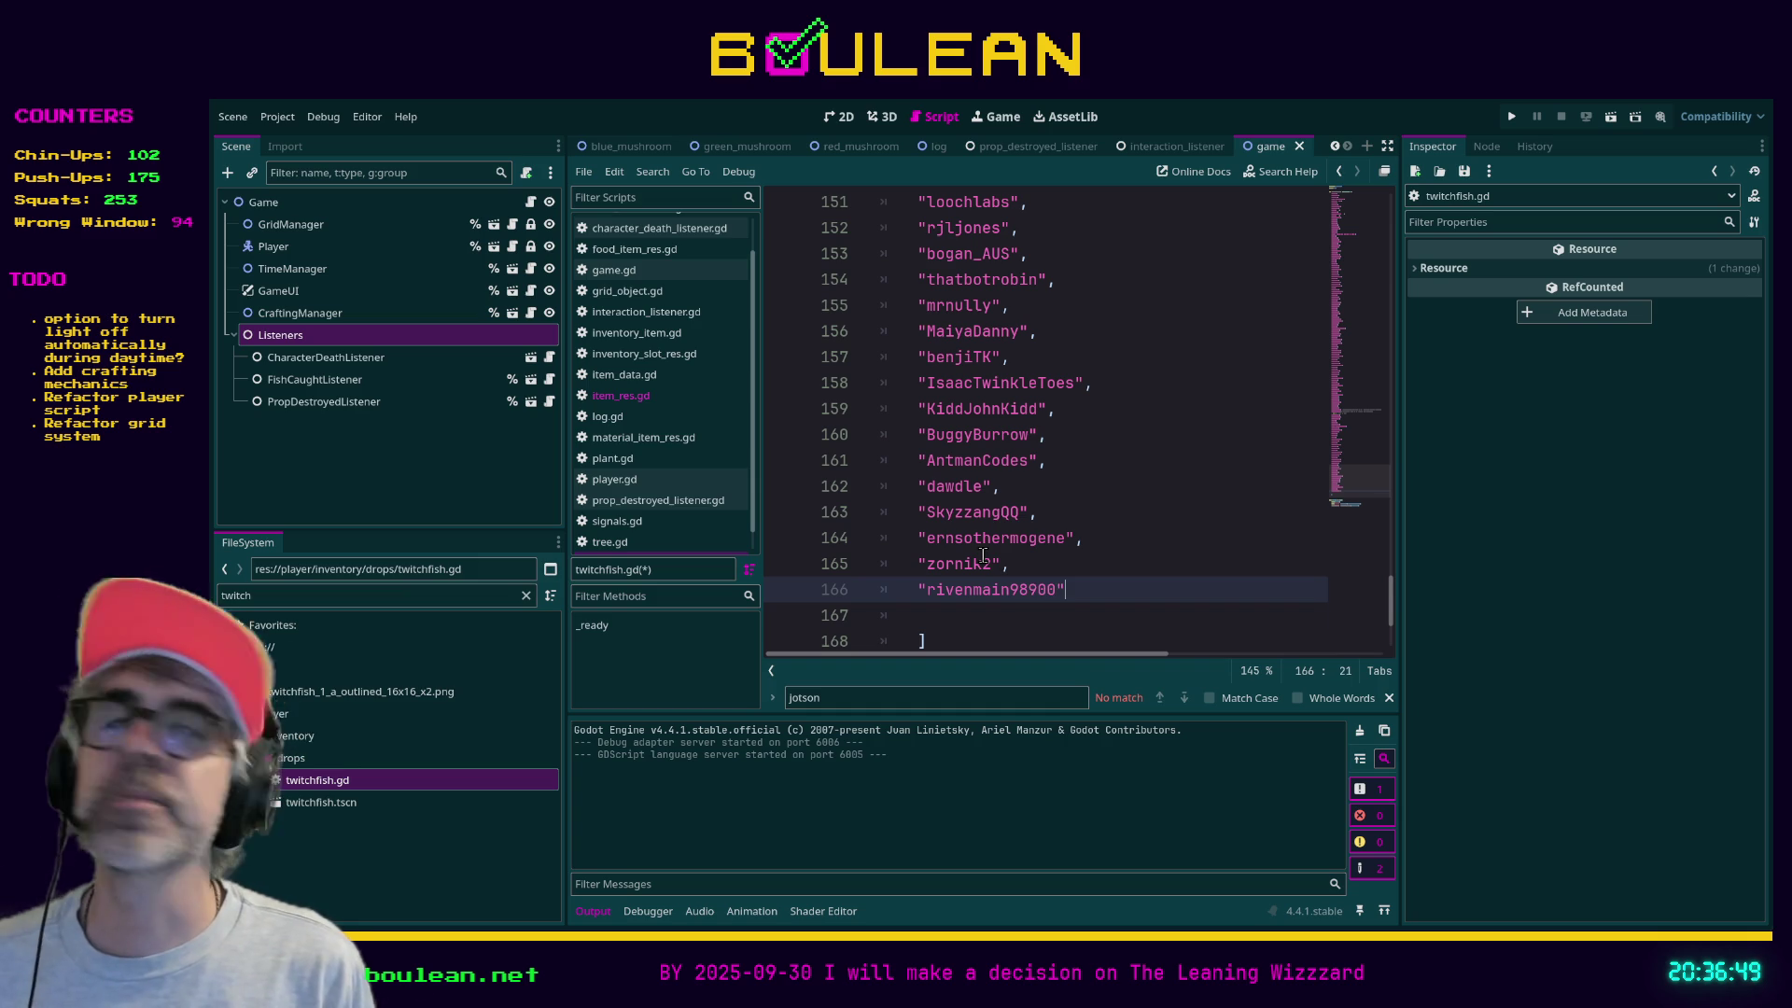
key("Return")
type("\"Maybe")
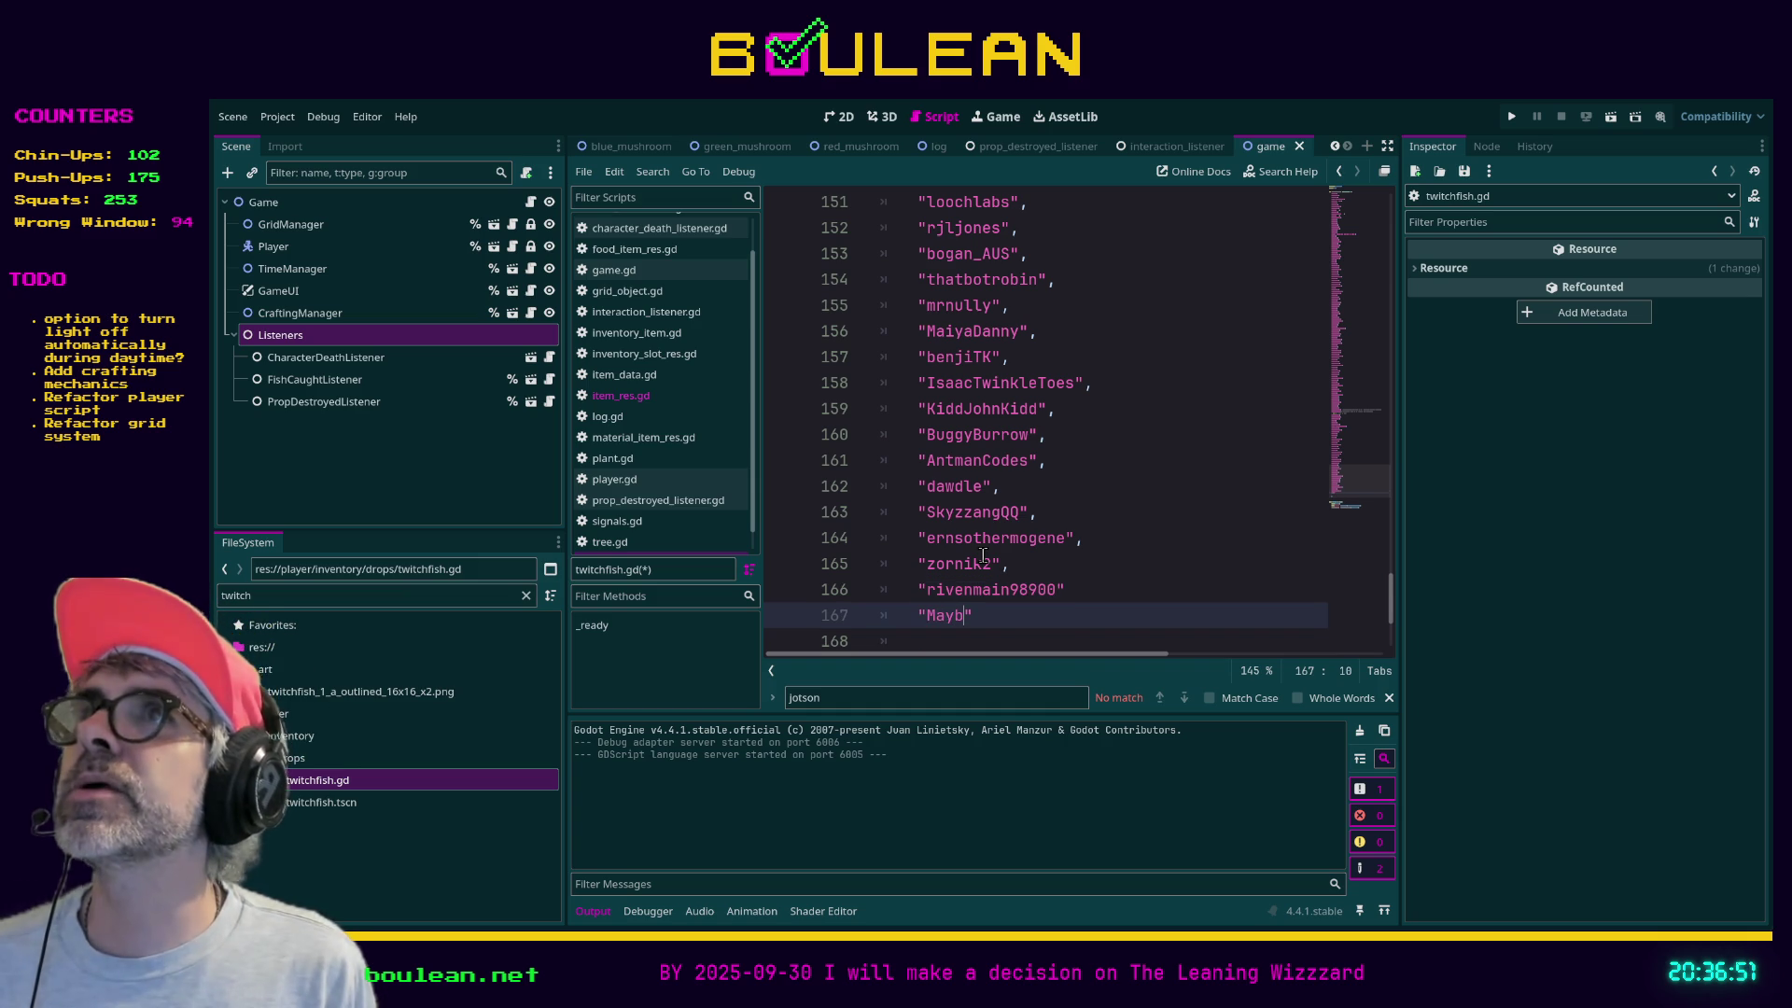
type("Tall\"")
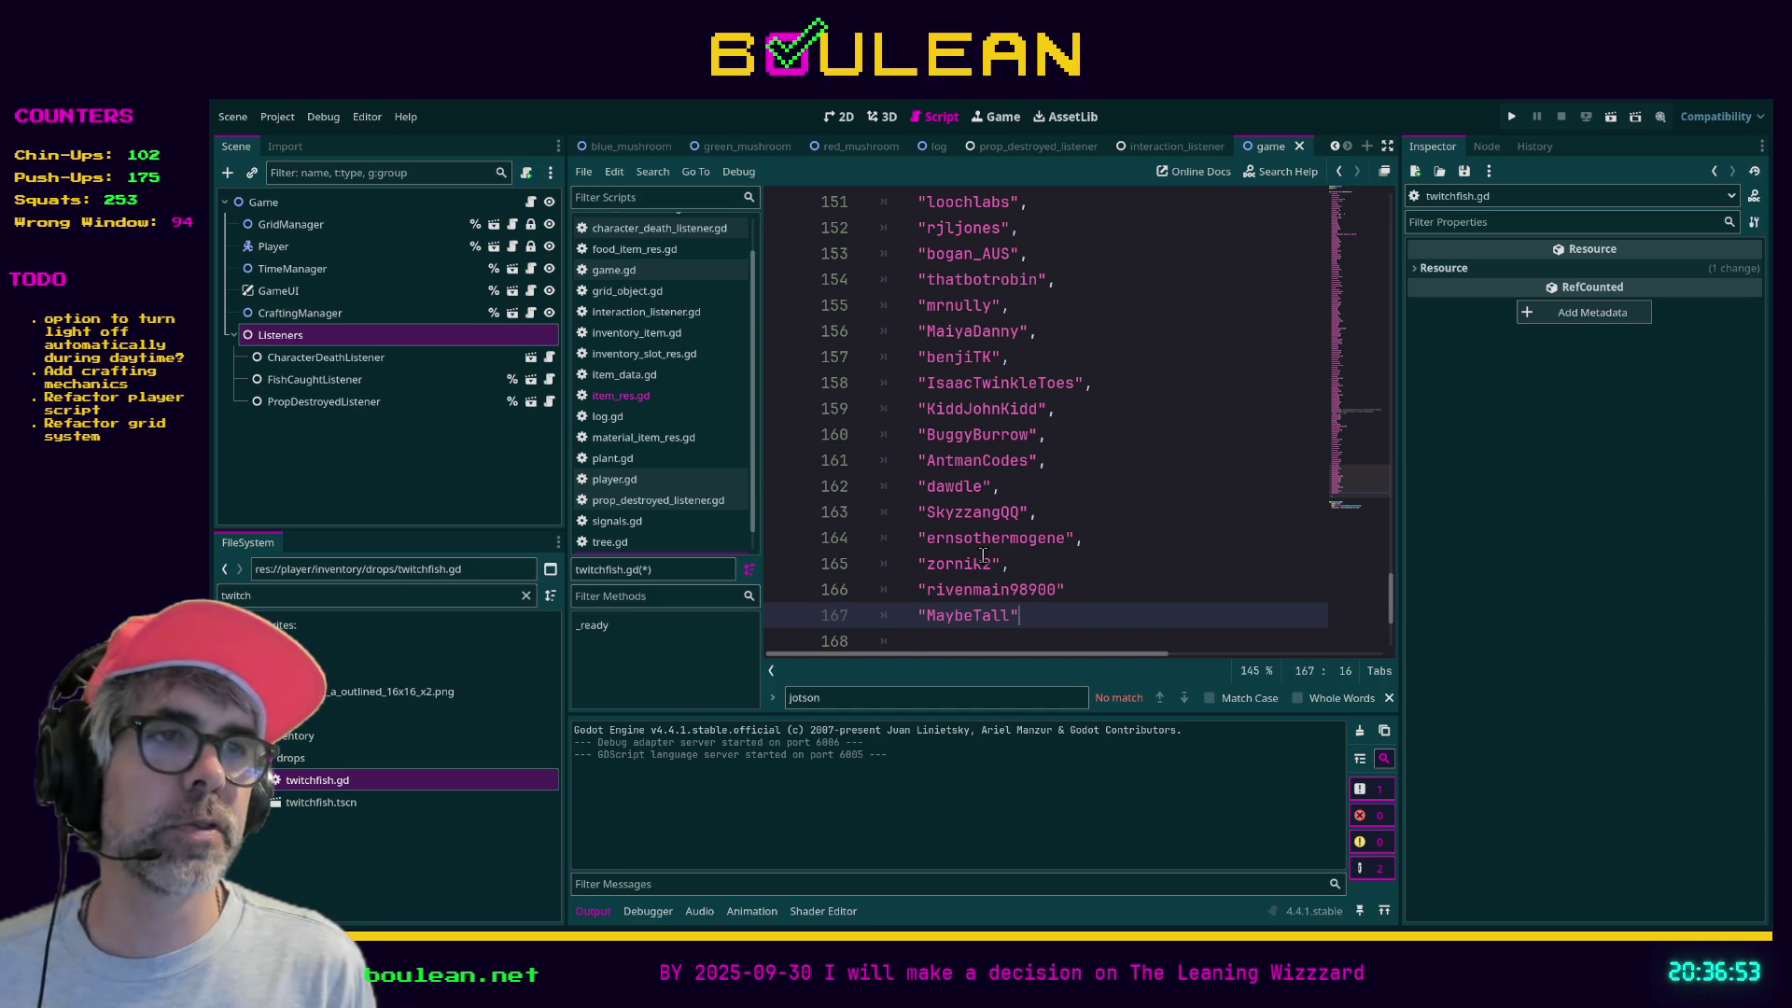
type(",")
key("Return")
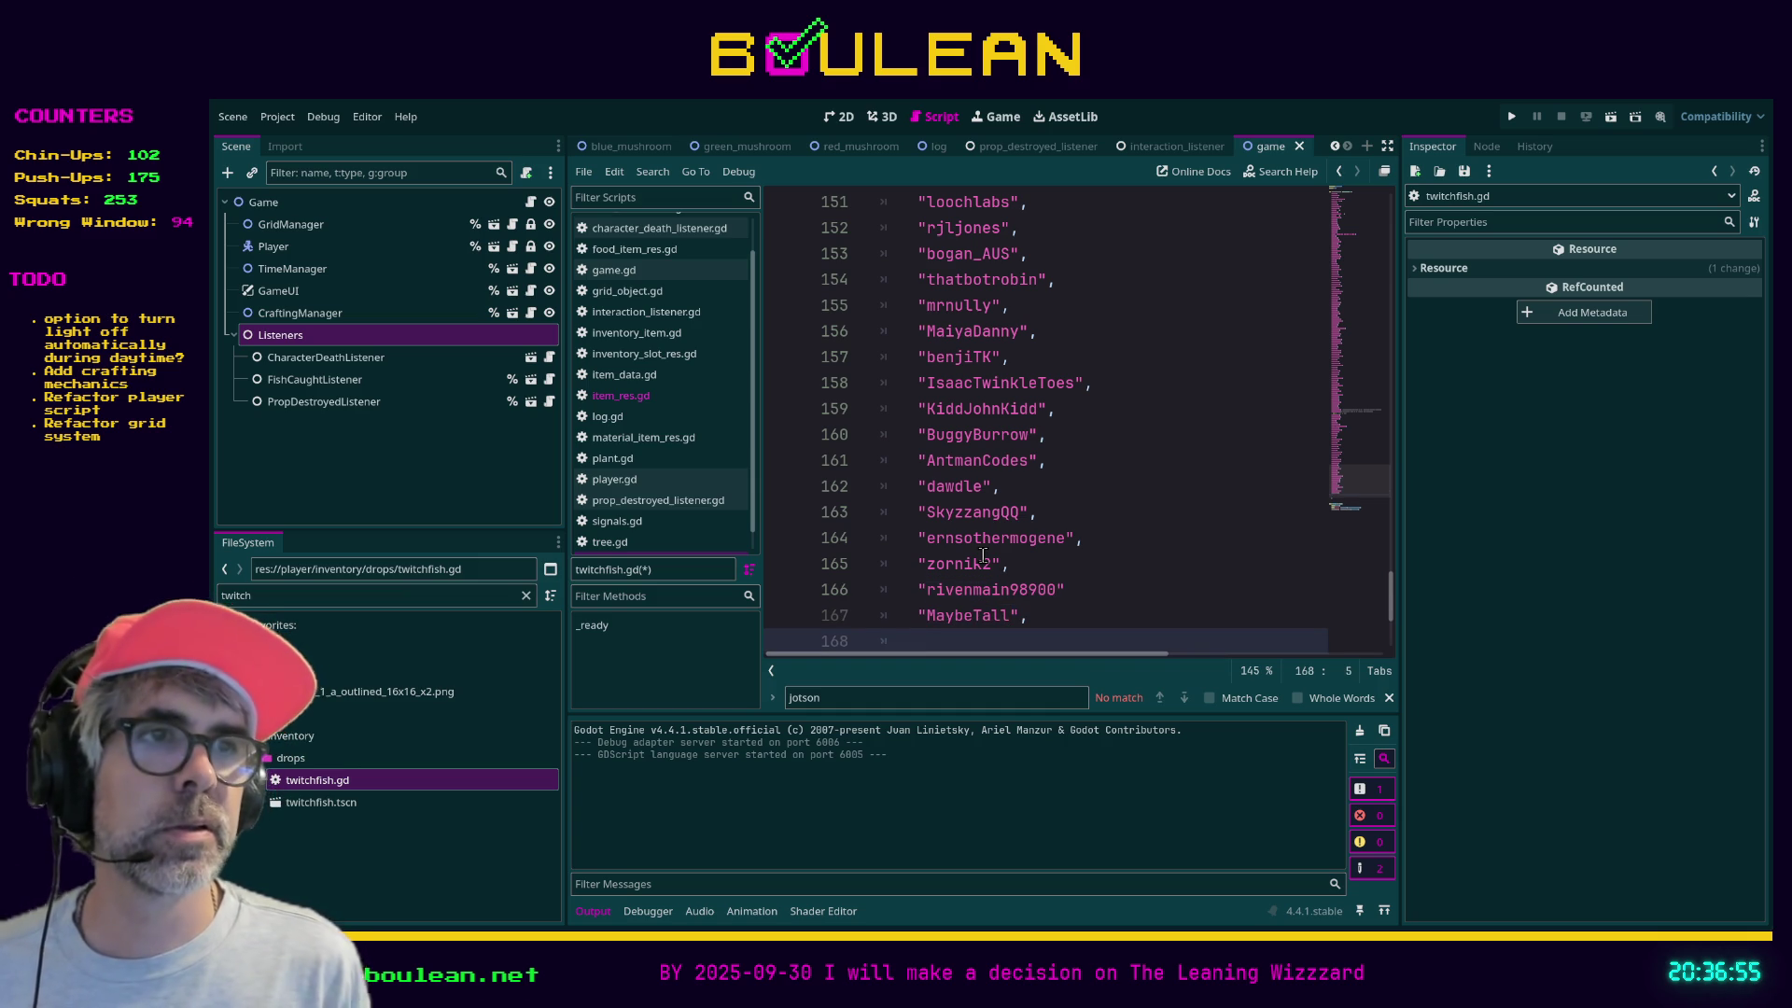
- Add the missing comma, append two final names, and delete the blank line before the closing bracket
left_click(1065, 590)
type(",")
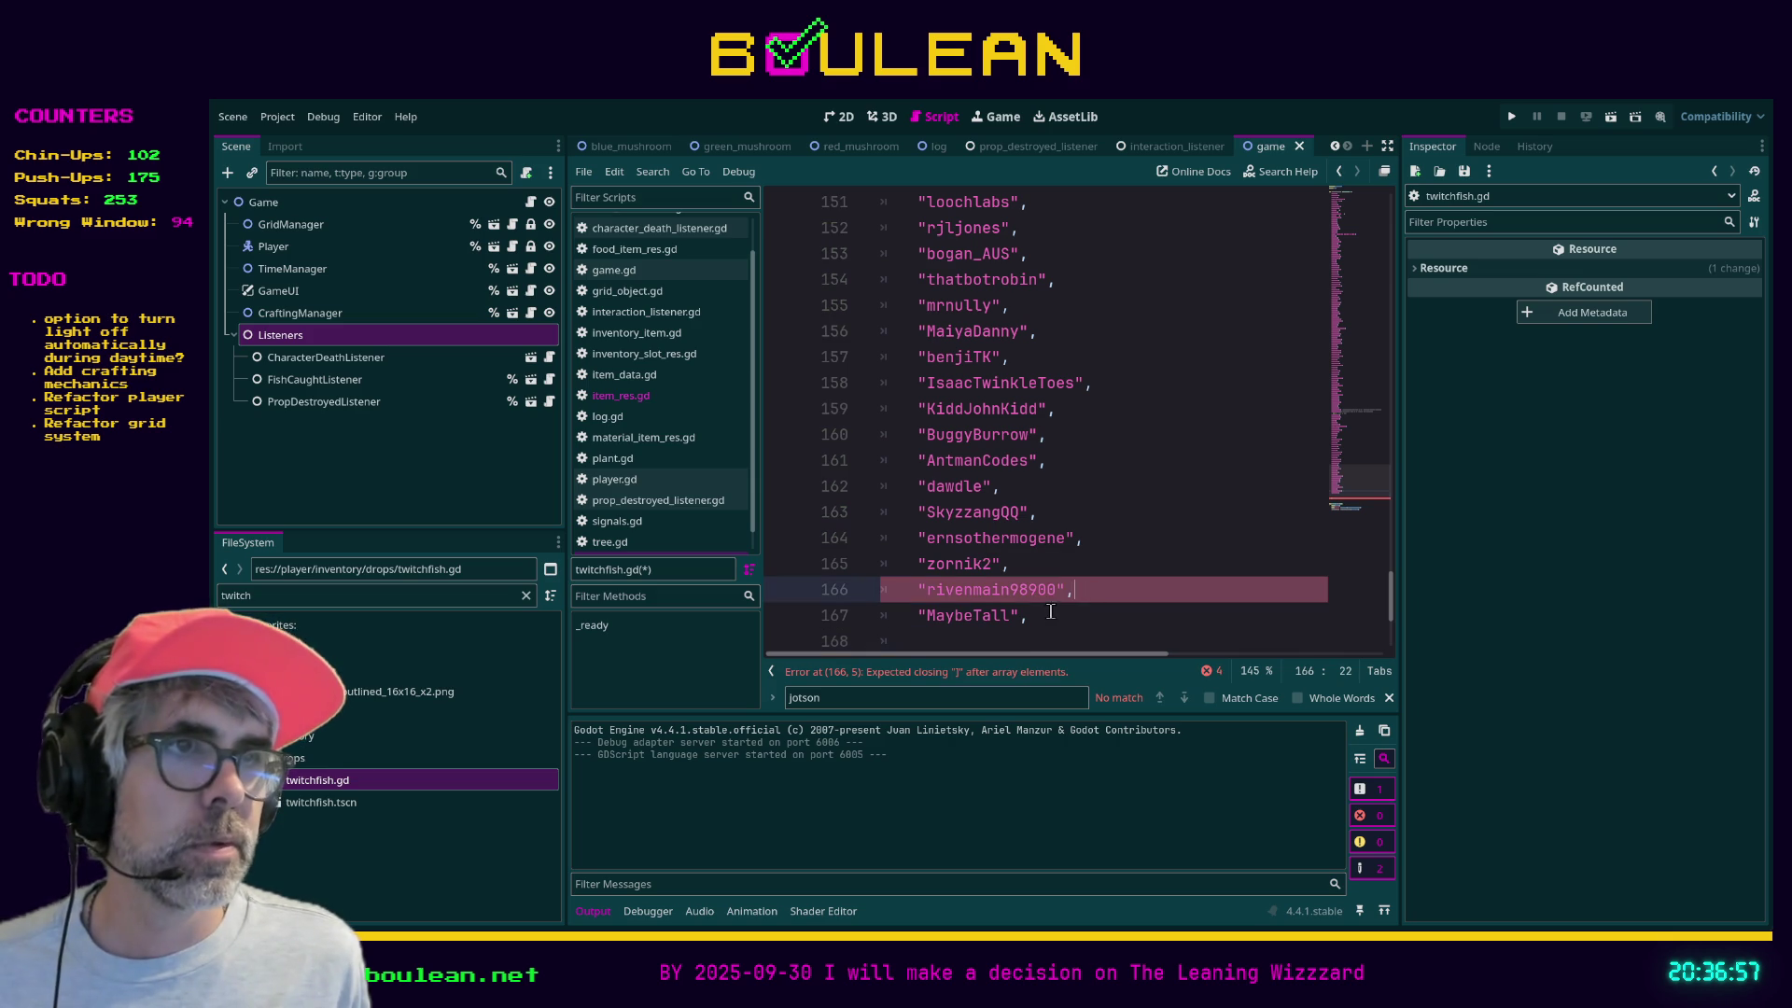
left_click(996, 642)
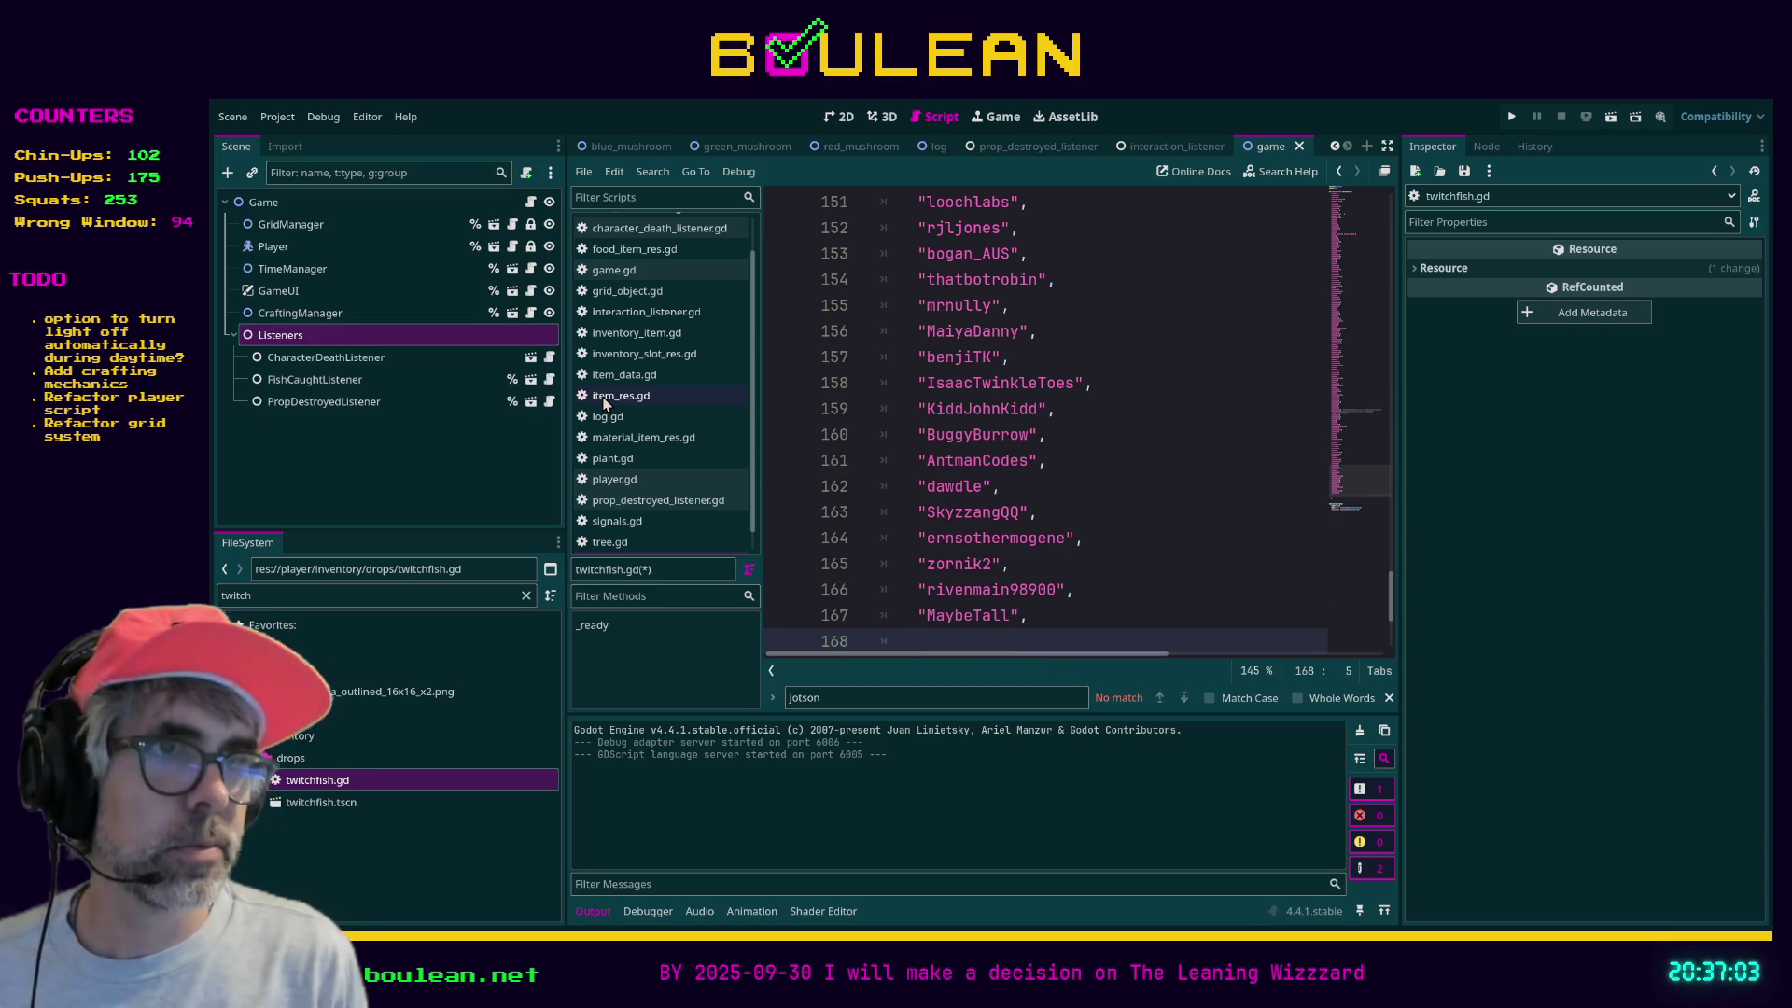
type("\"Rodri")
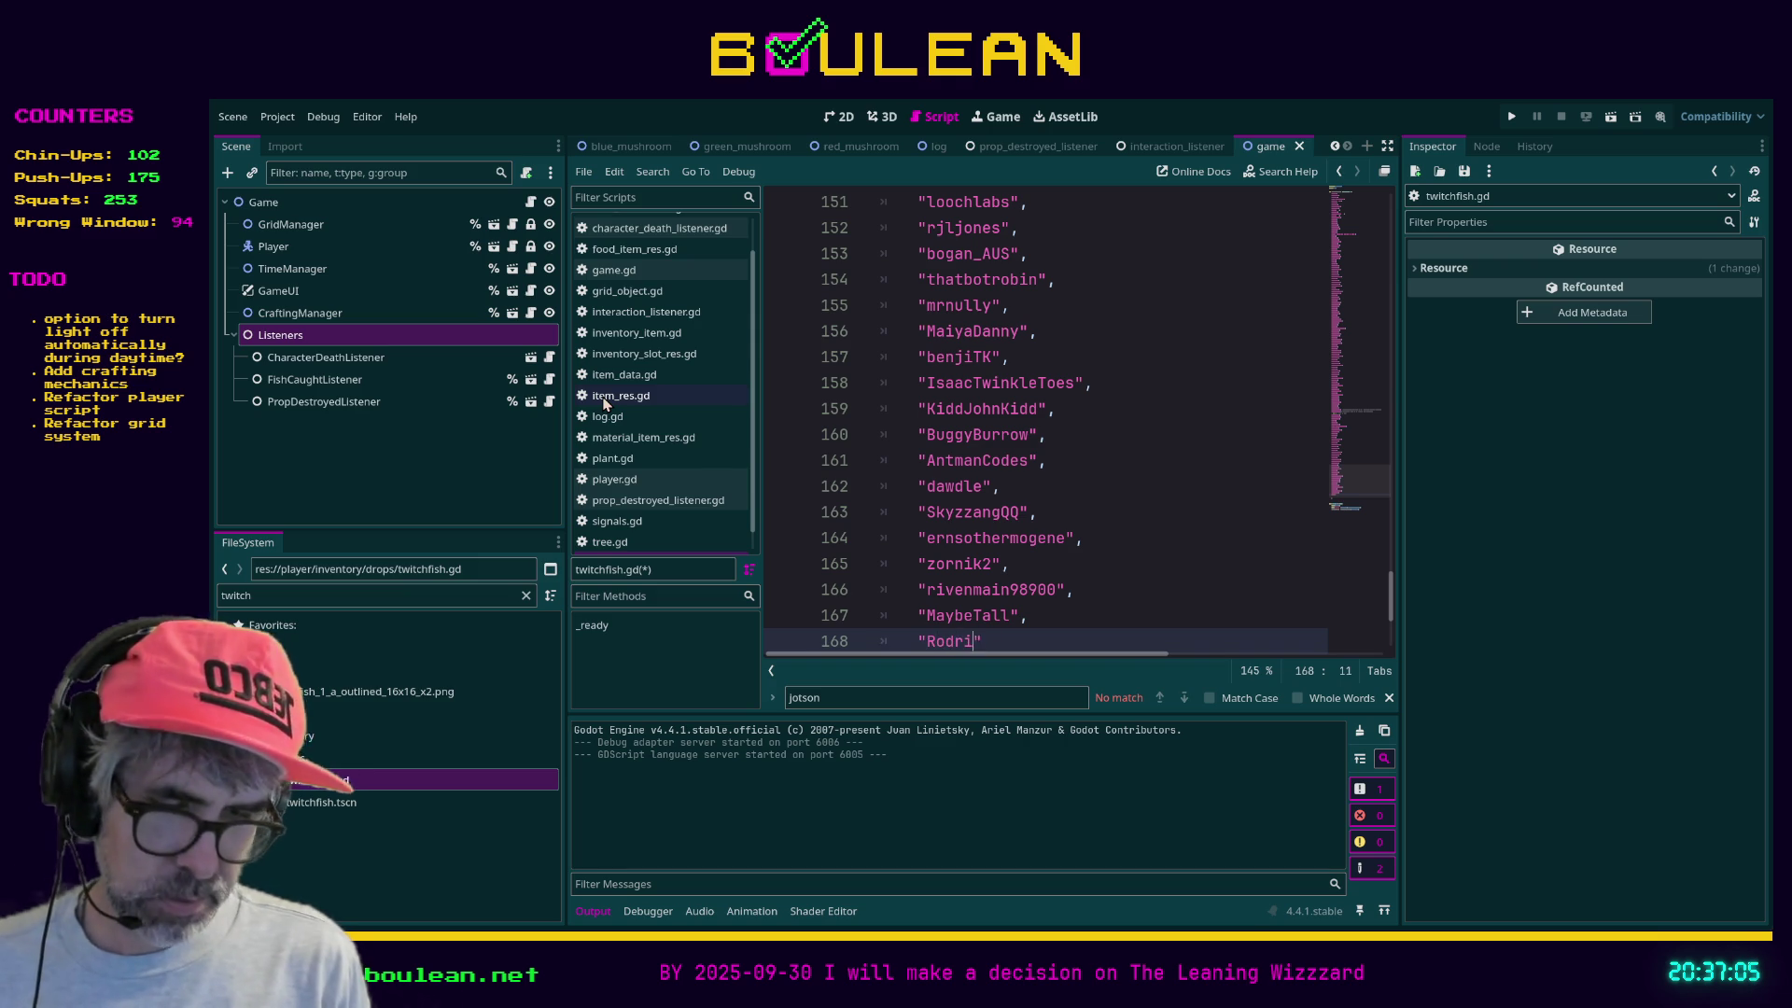
type("goTPHS")
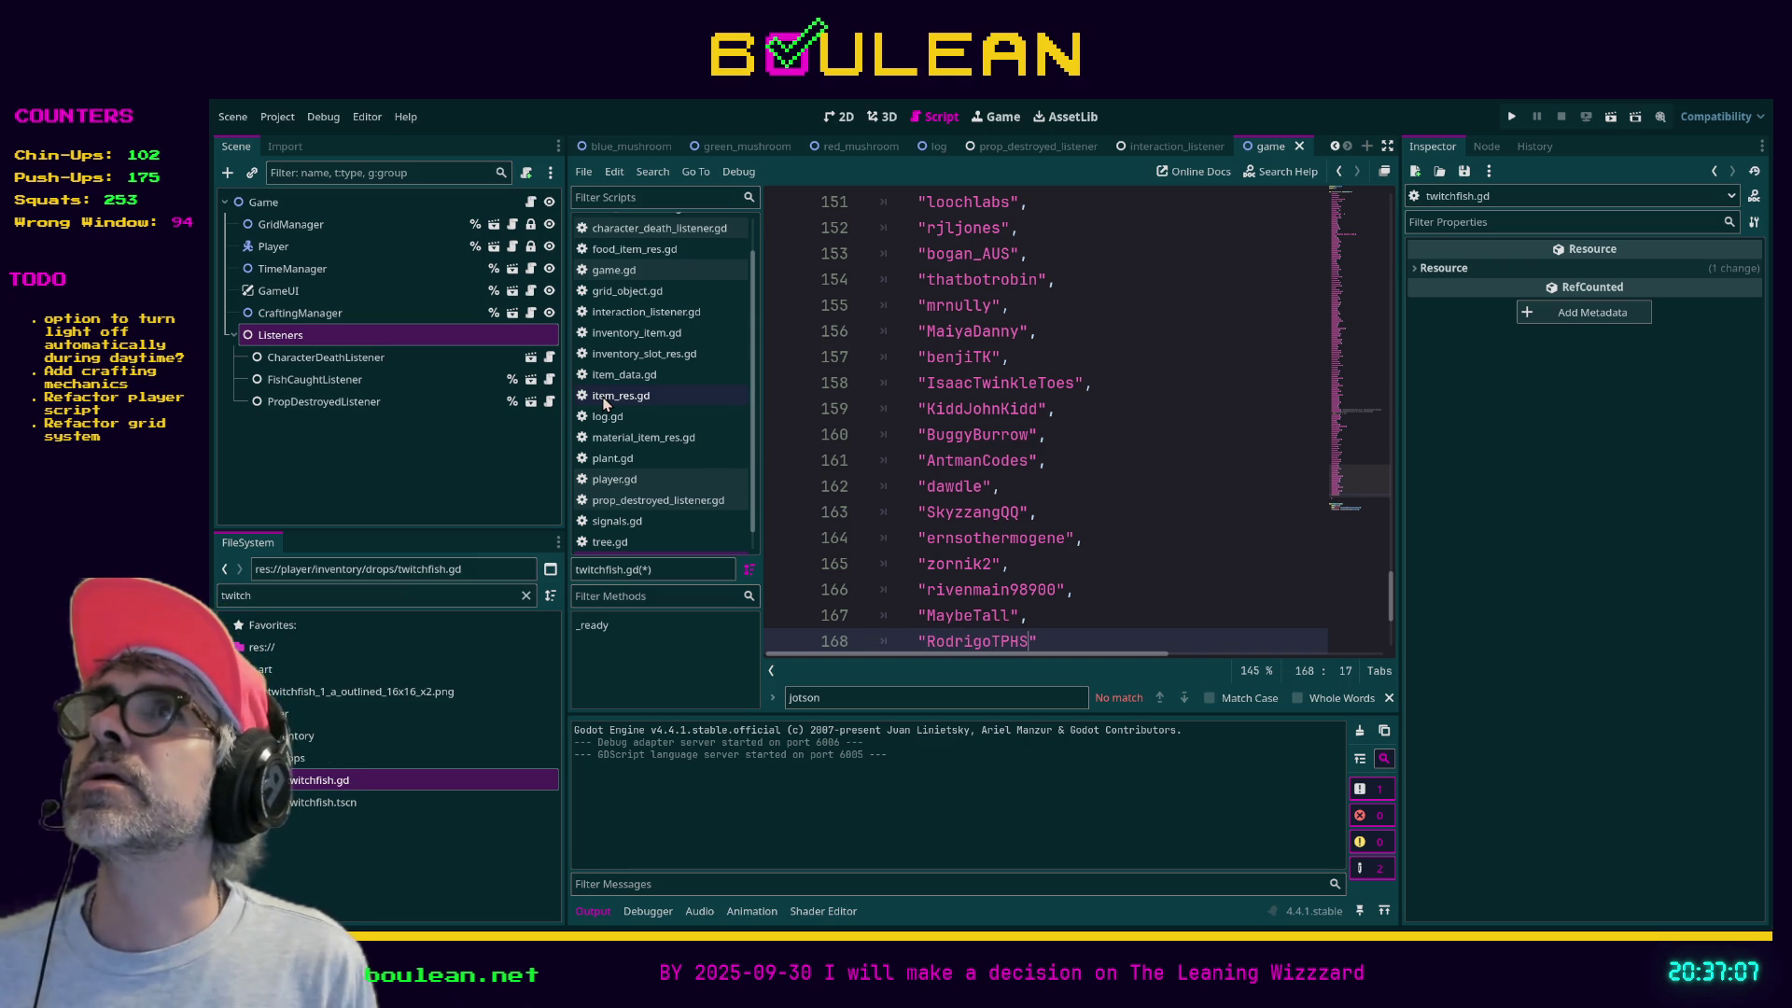
type("\",")
key("Return")
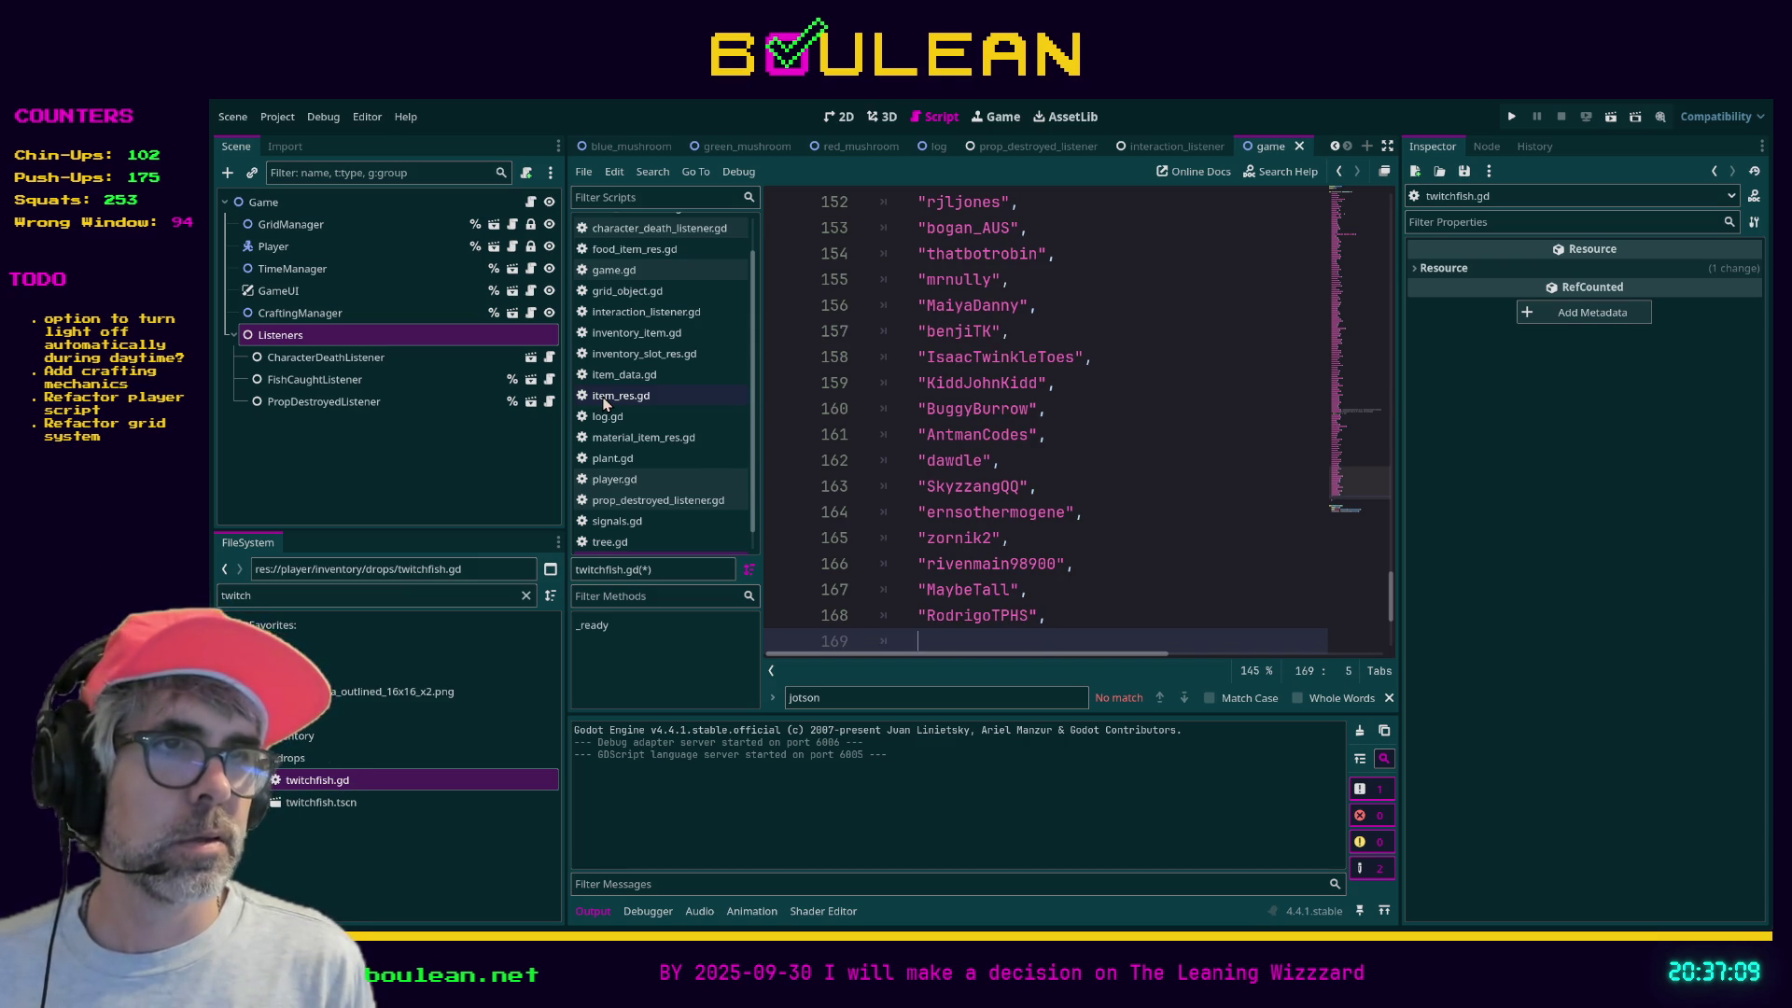
type("\"jotson\",")
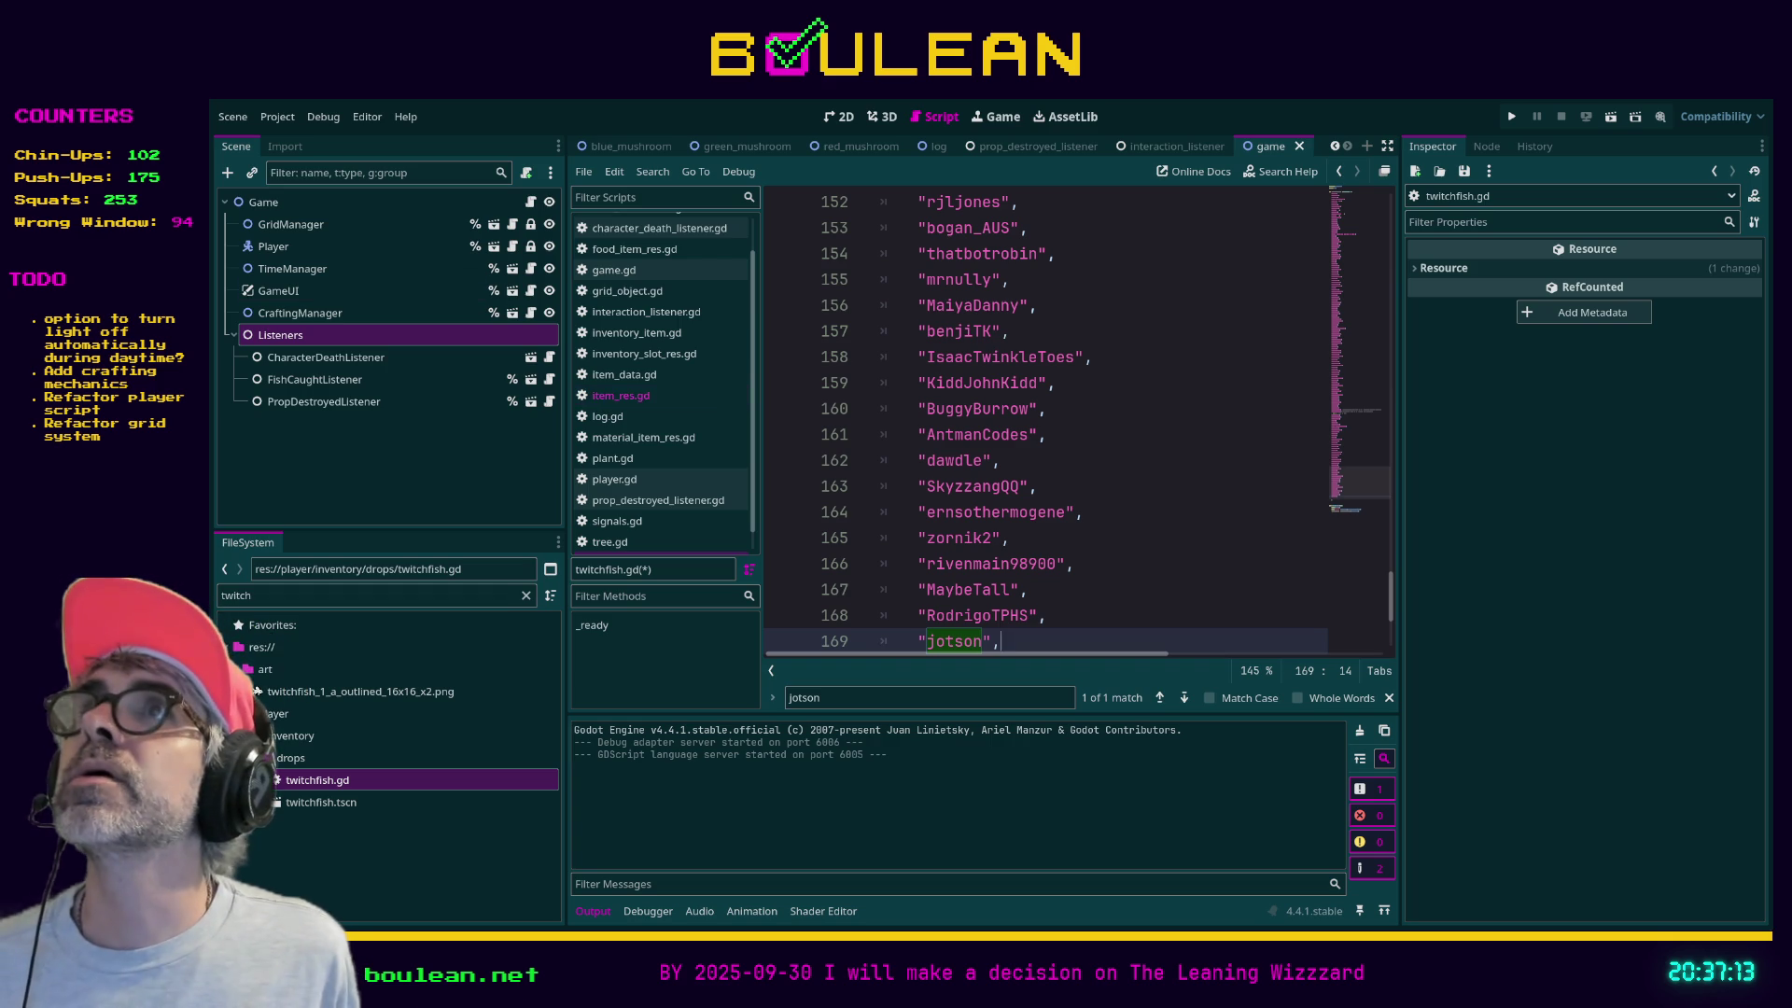
scroll(949, 510, "down", 2)
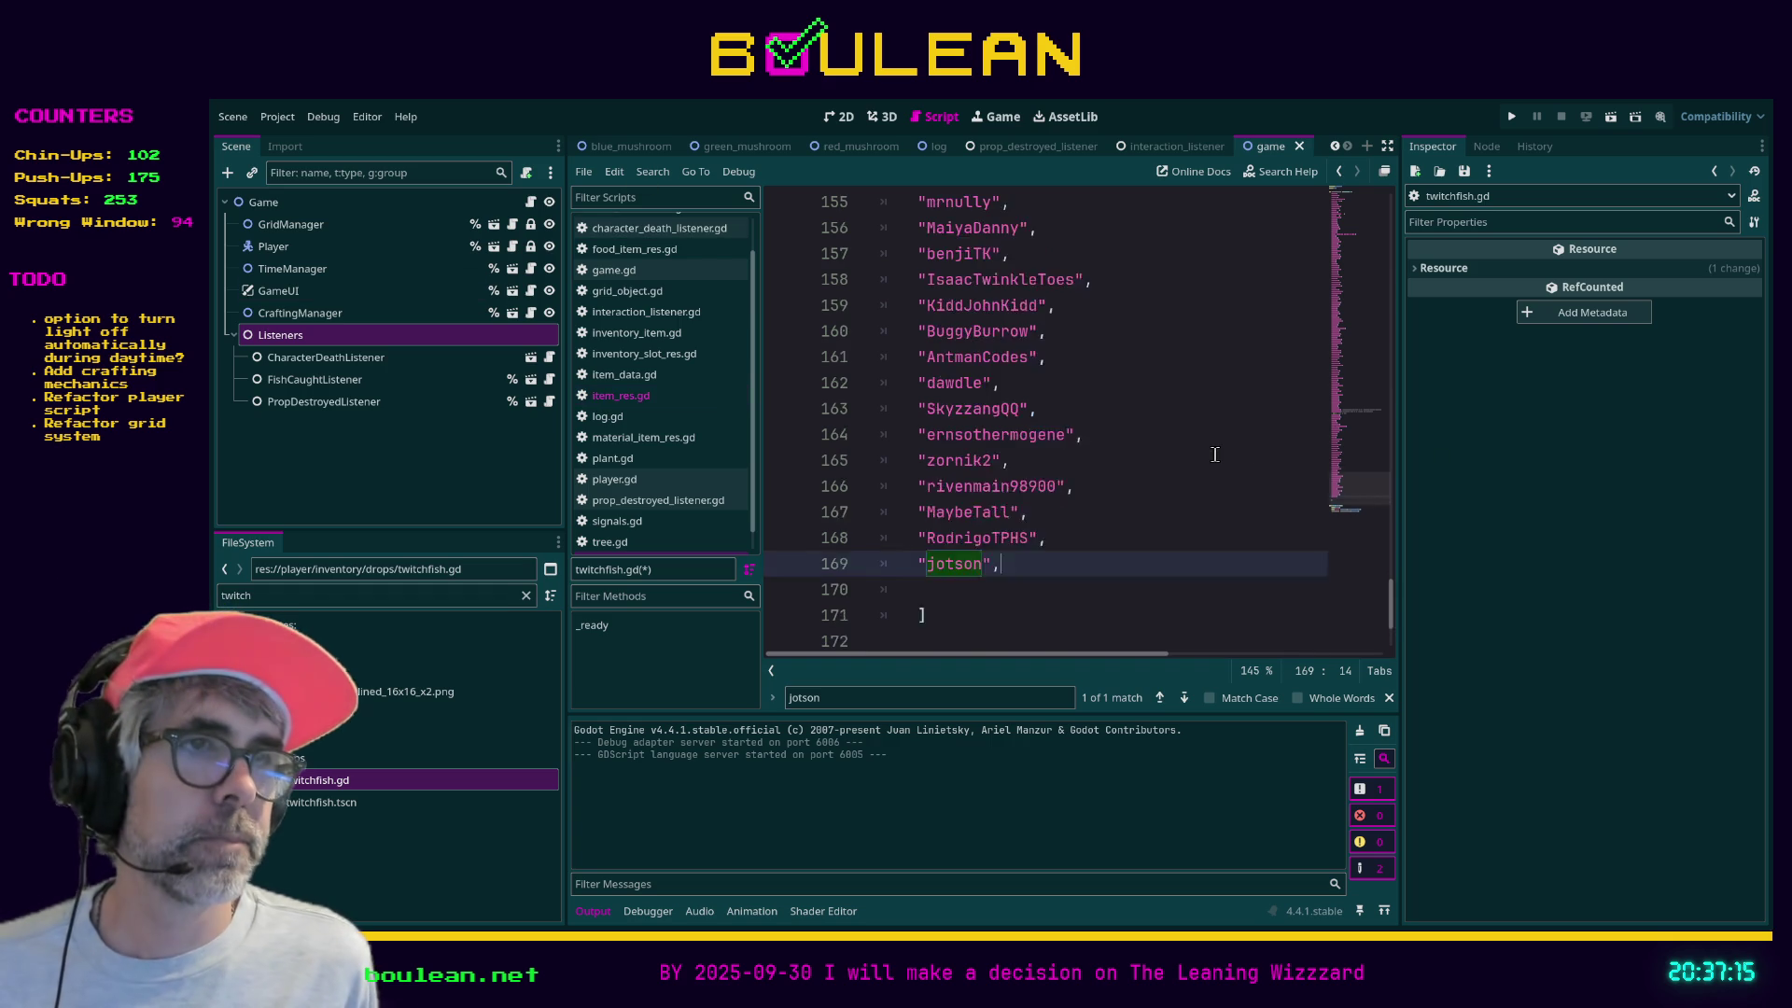
left_click(949, 509)
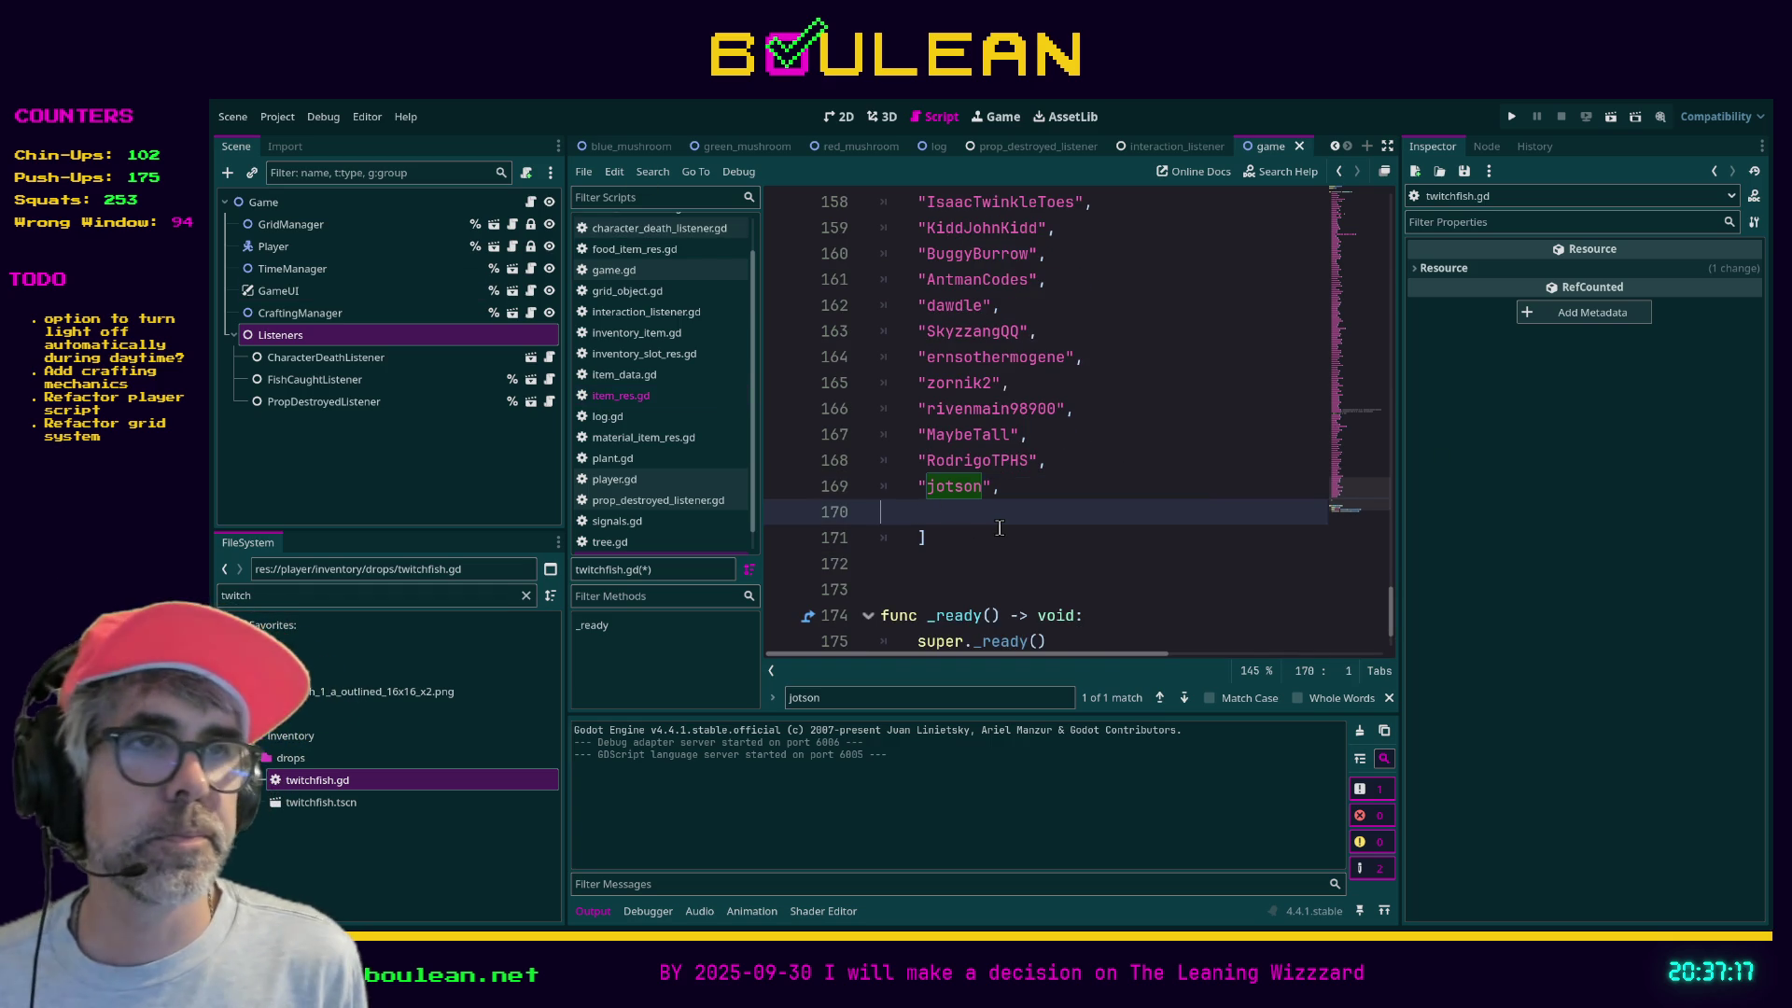
key("BackSpace")
key("BackSpace")
- Save the script and launch the crafting game with F5
key("F5")
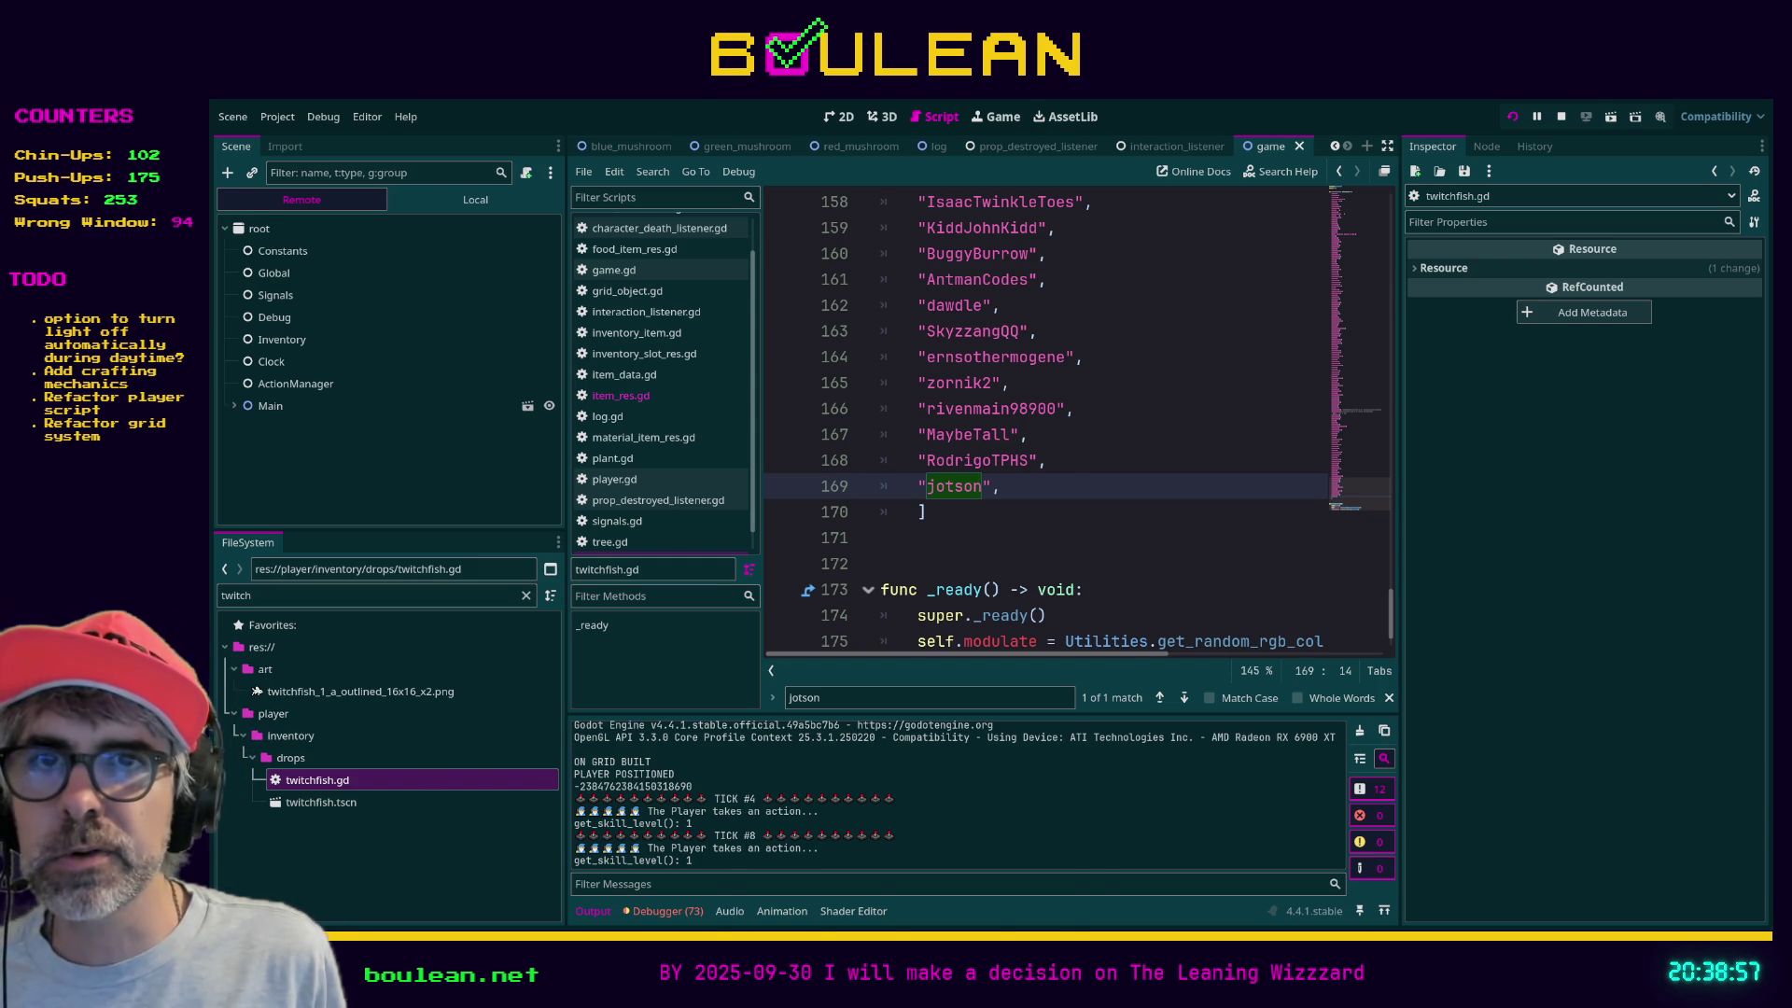
- Return to the game and fish the nearby water several times for catches
key("alt+Tab")
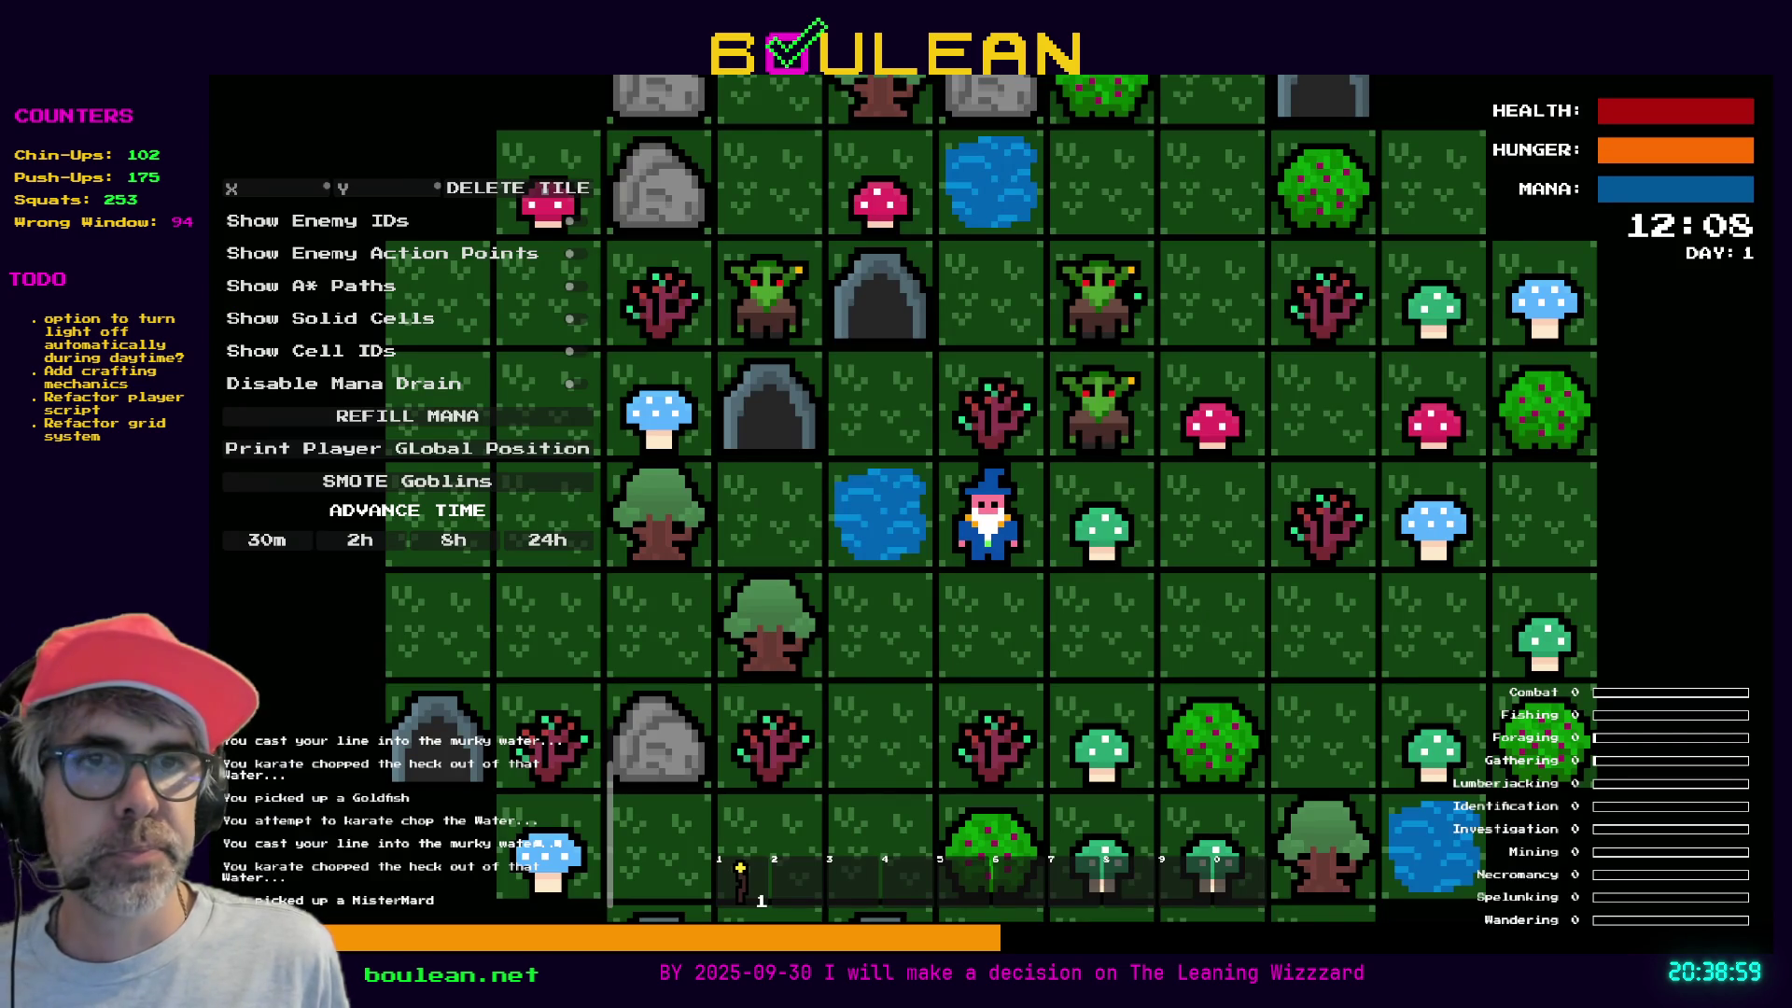
key("Left")
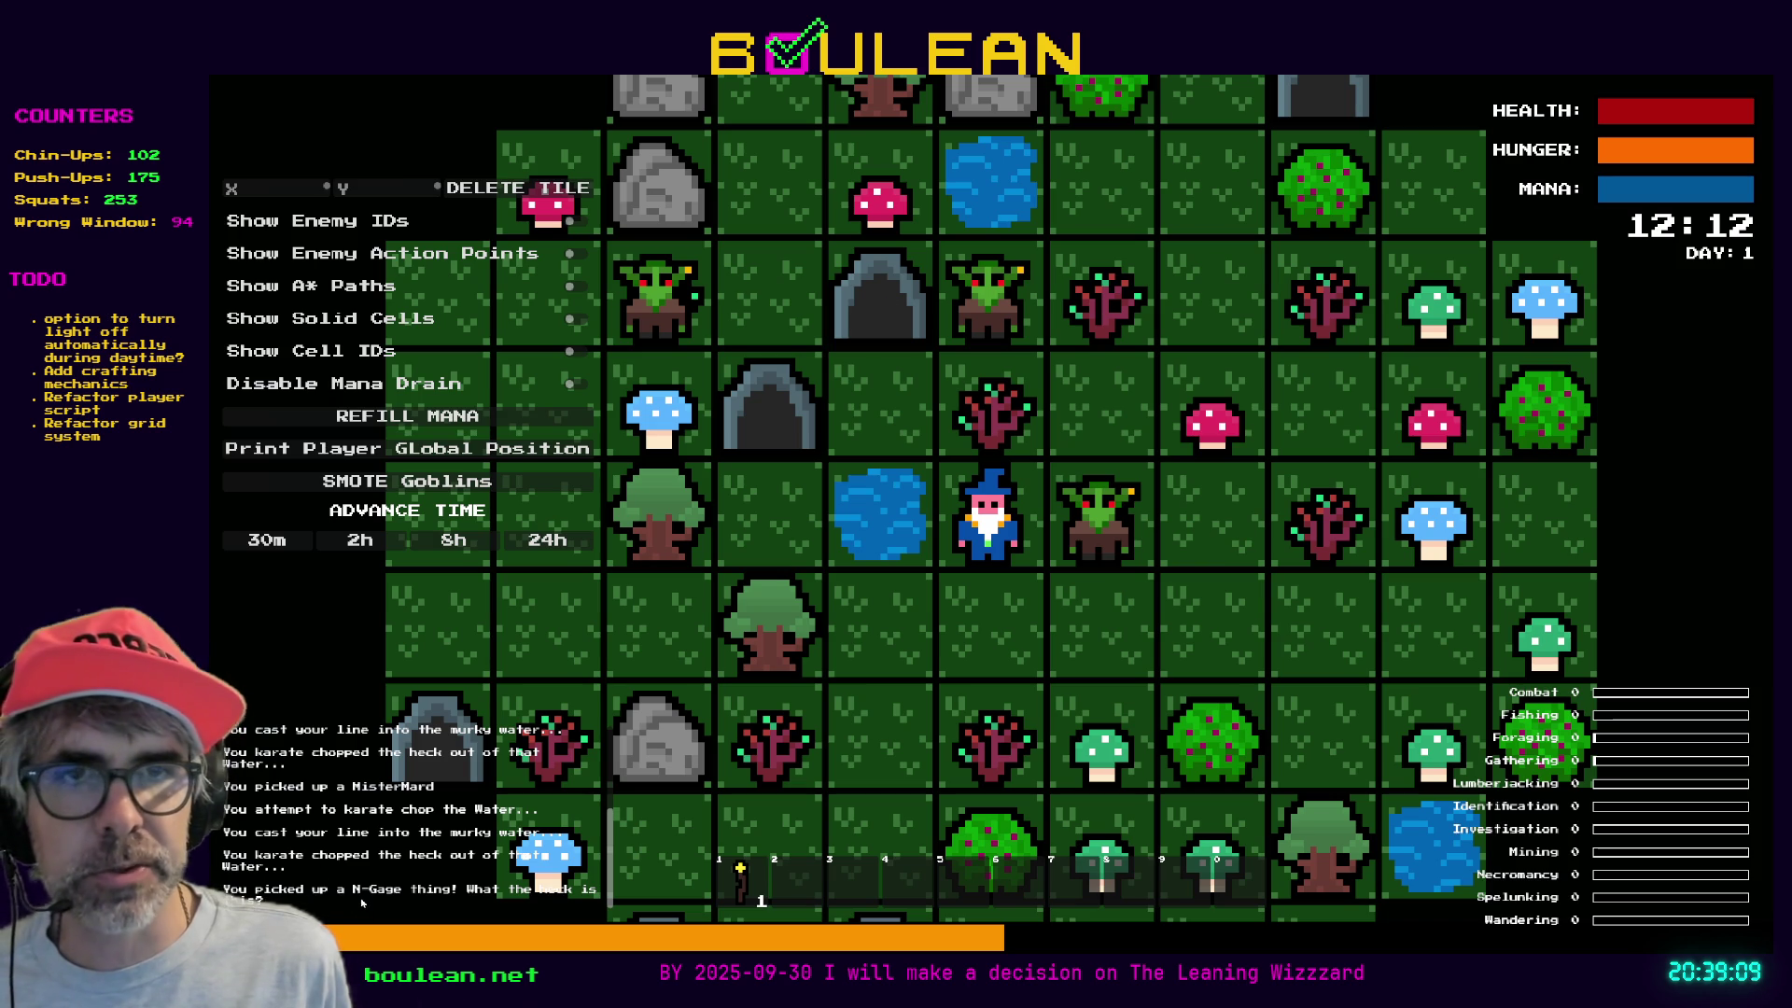
left_click(961, 538)
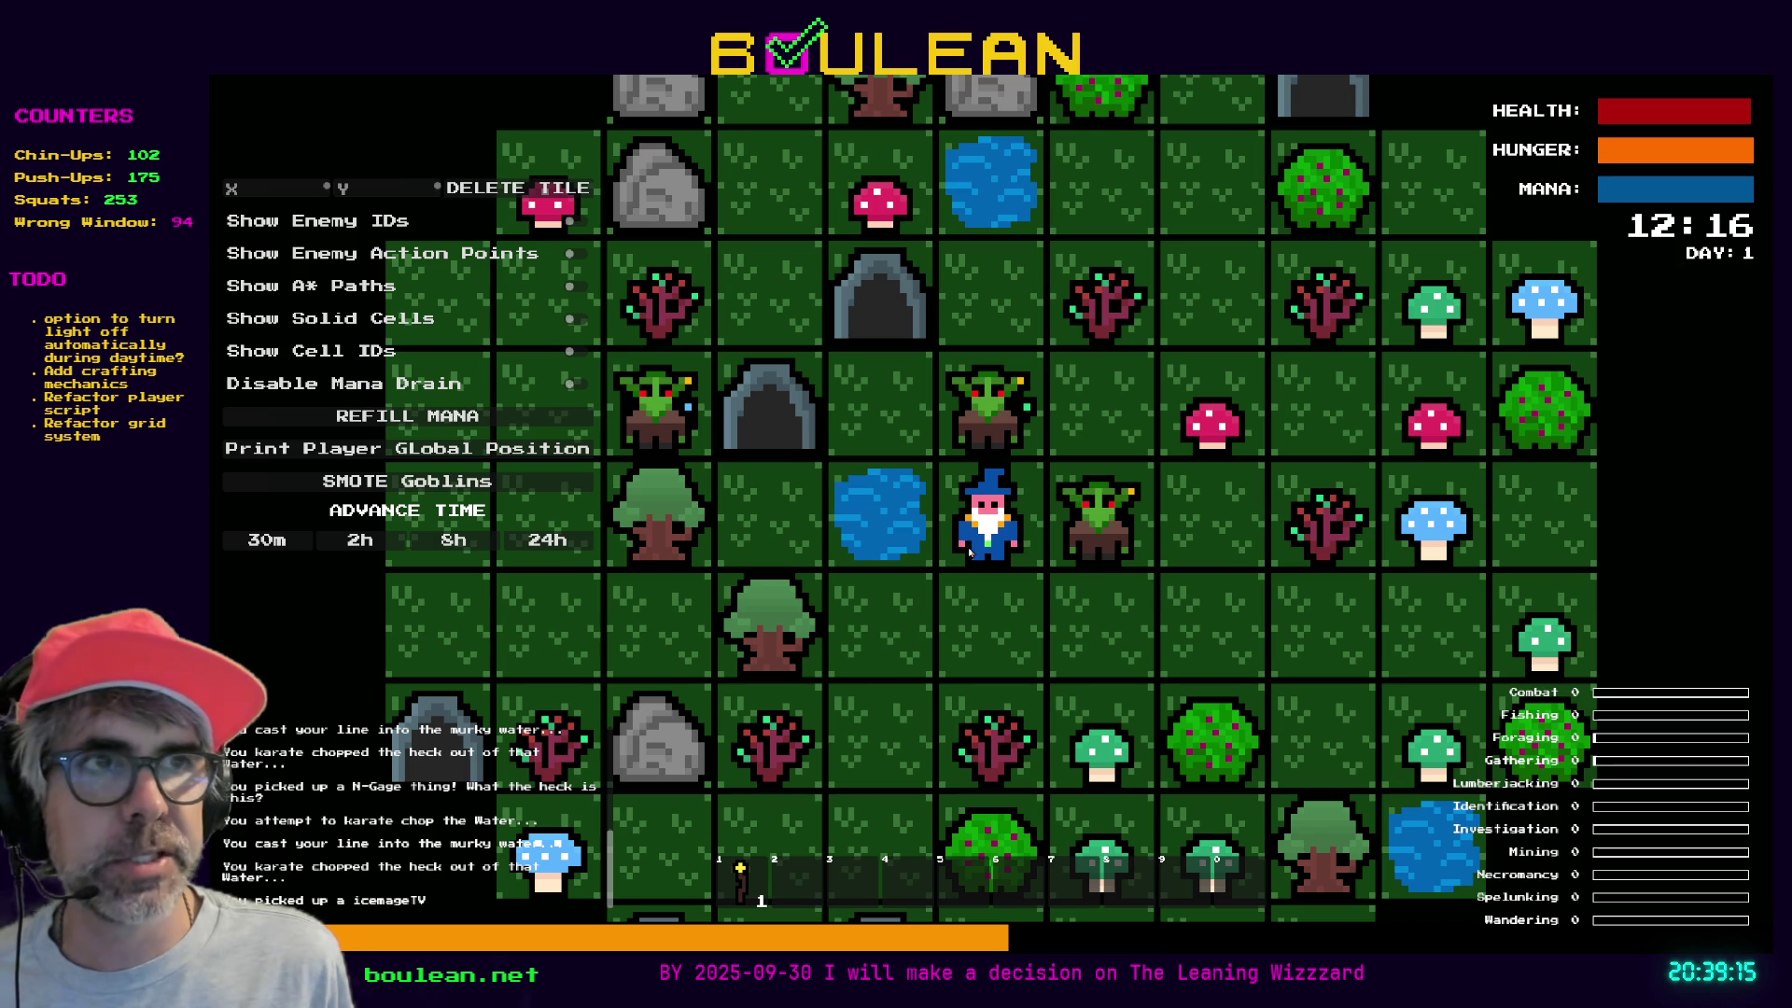
left_click(986, 539)
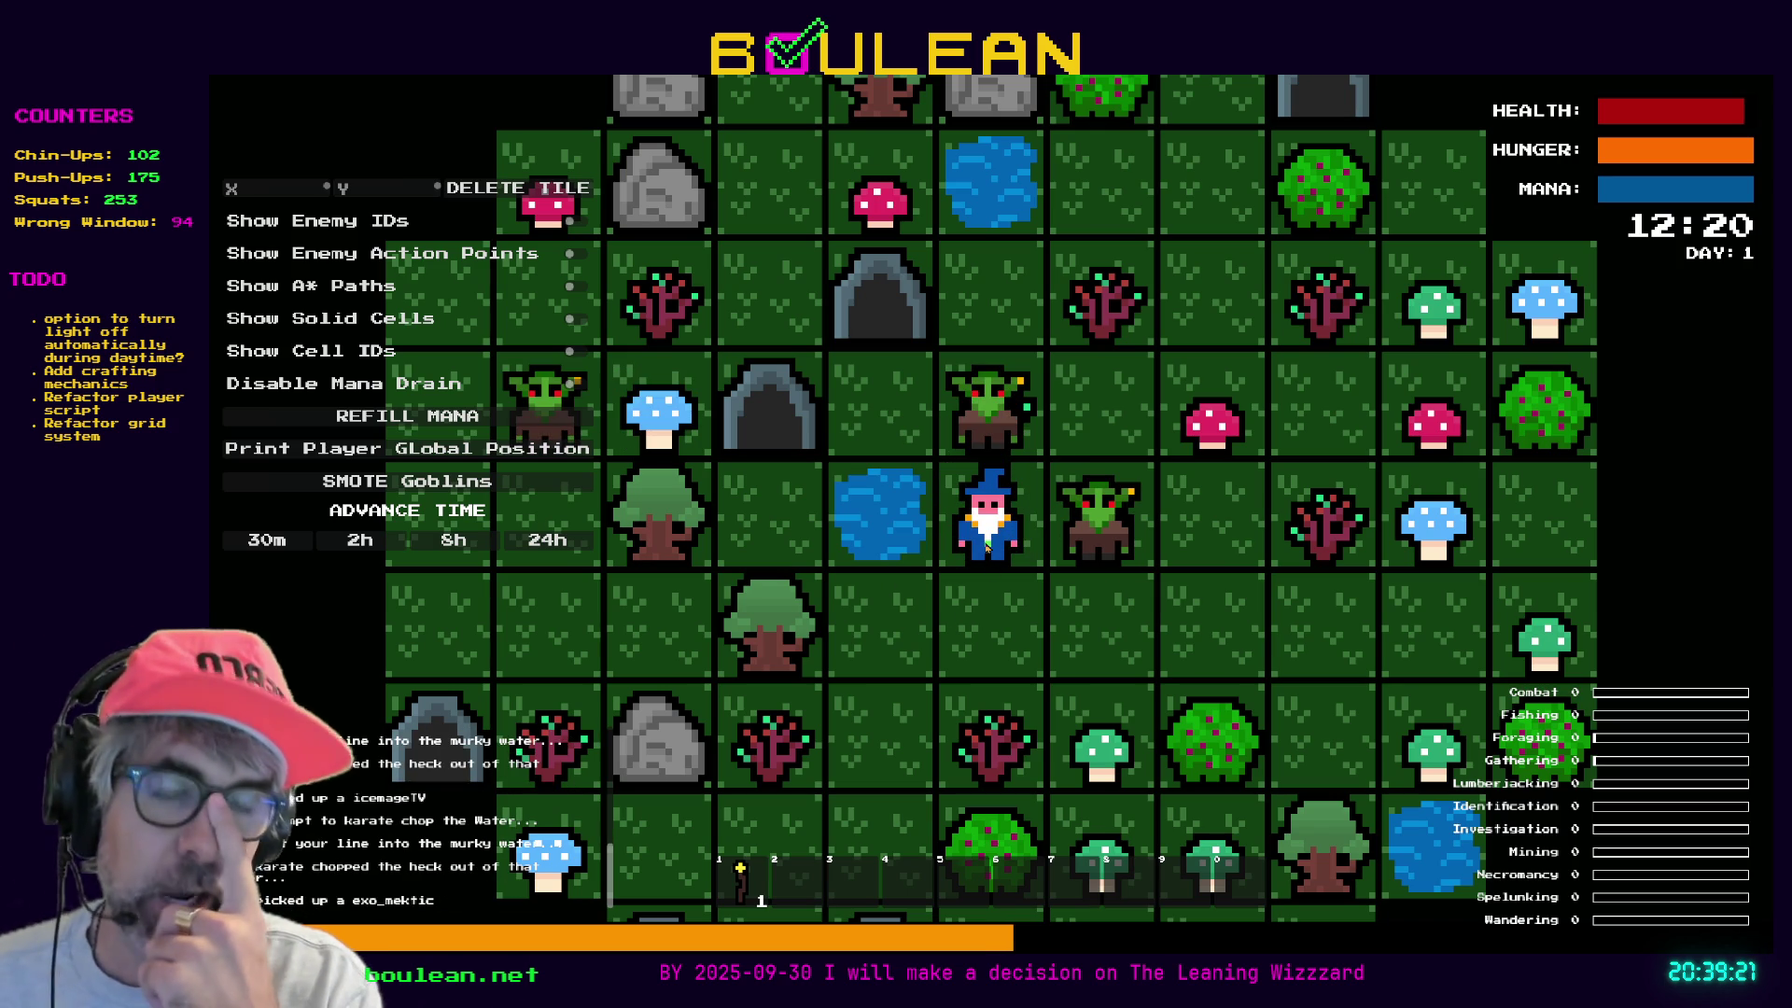
left_click(986, 546)
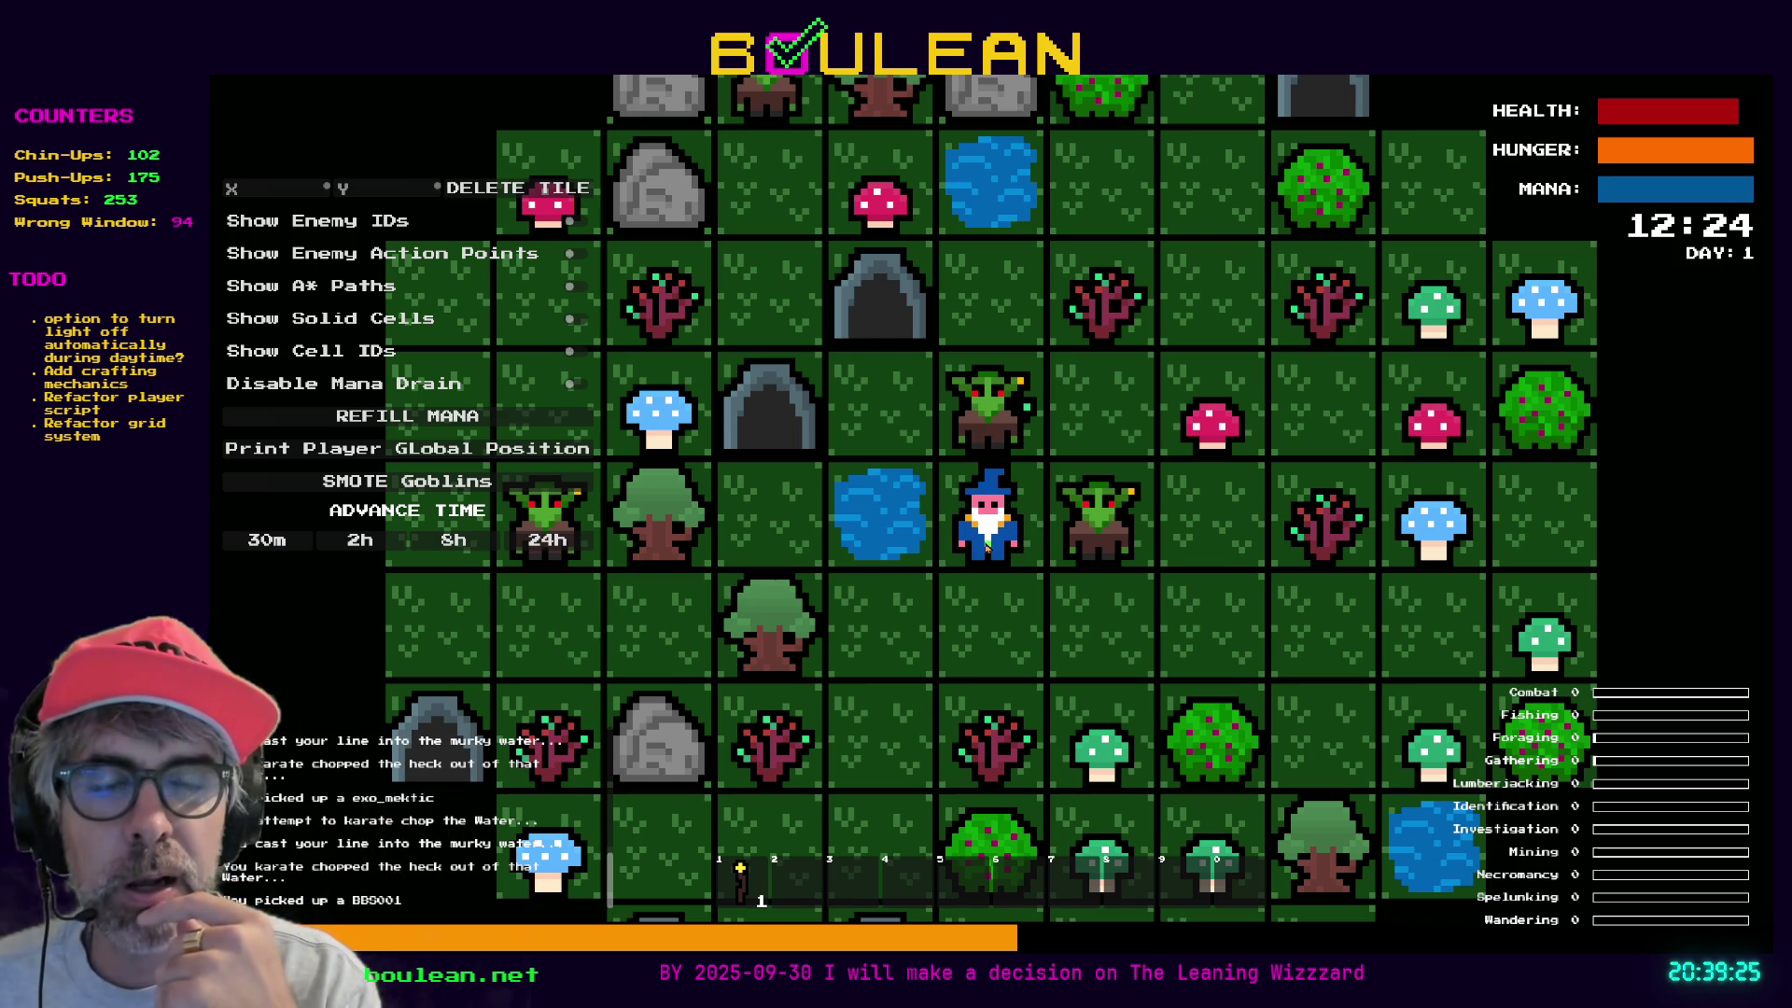
left_click(986, 546)
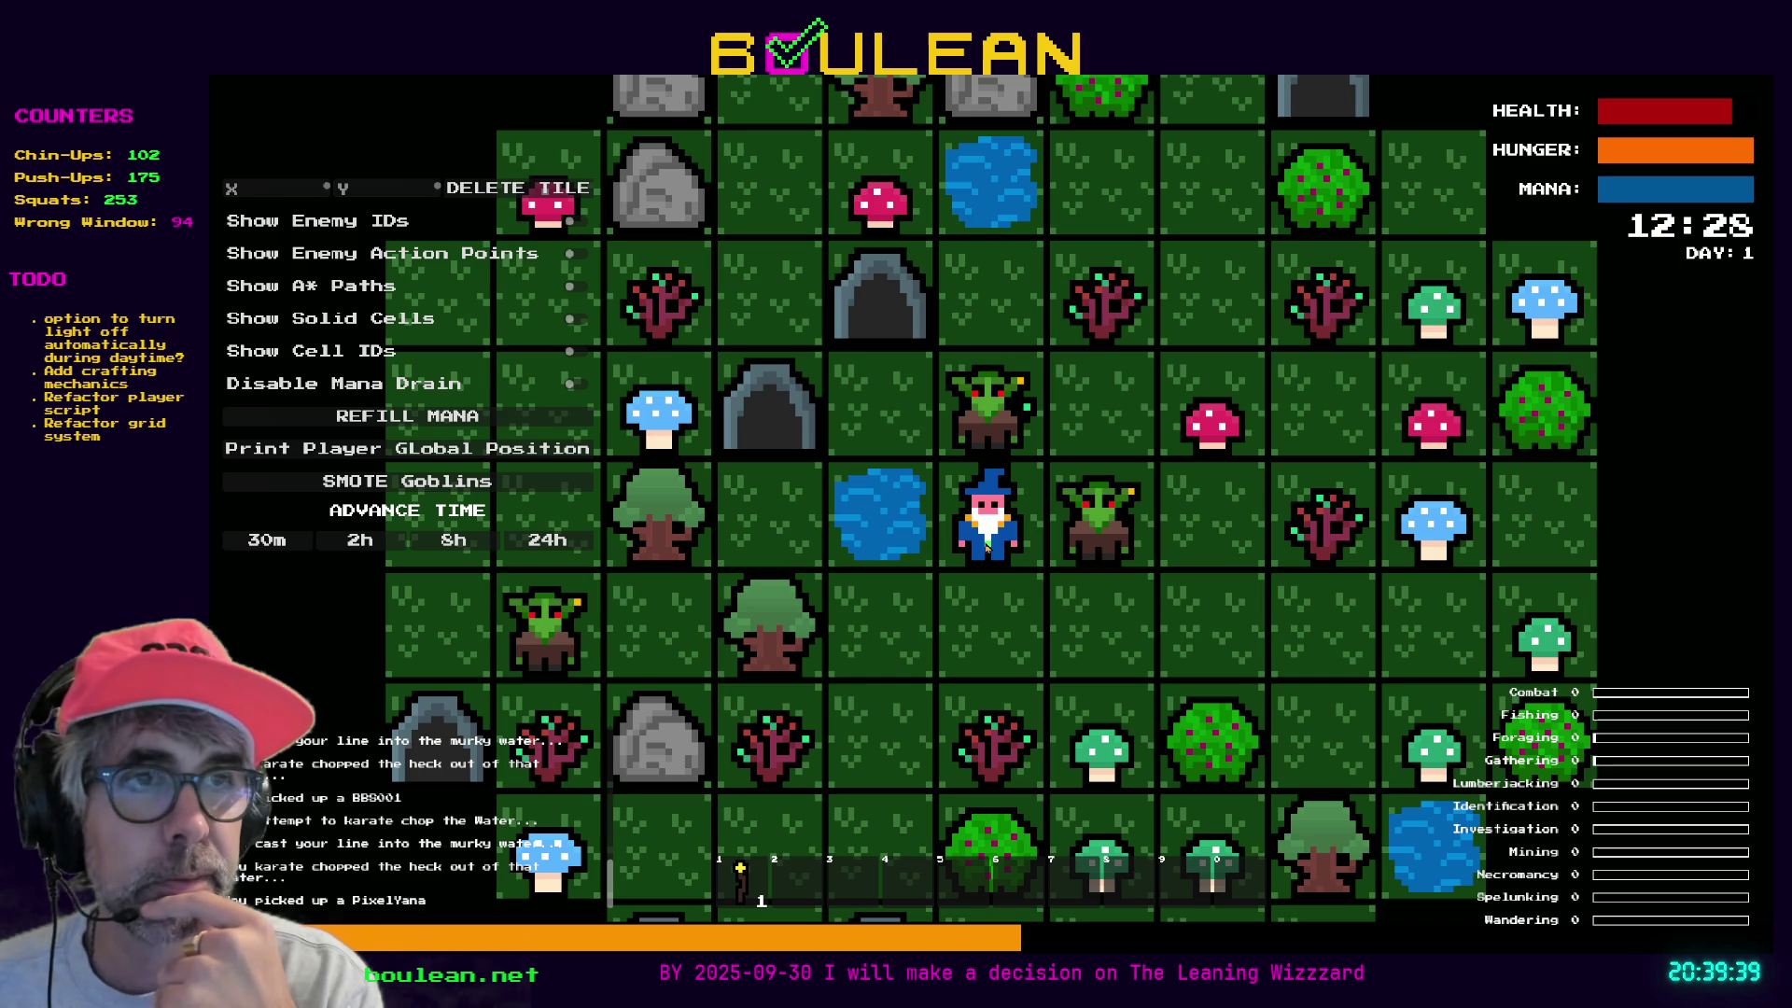
- Keep fishing the water to the wizard's left, landing goldfish as the clock reaches 13:04
key("Left")
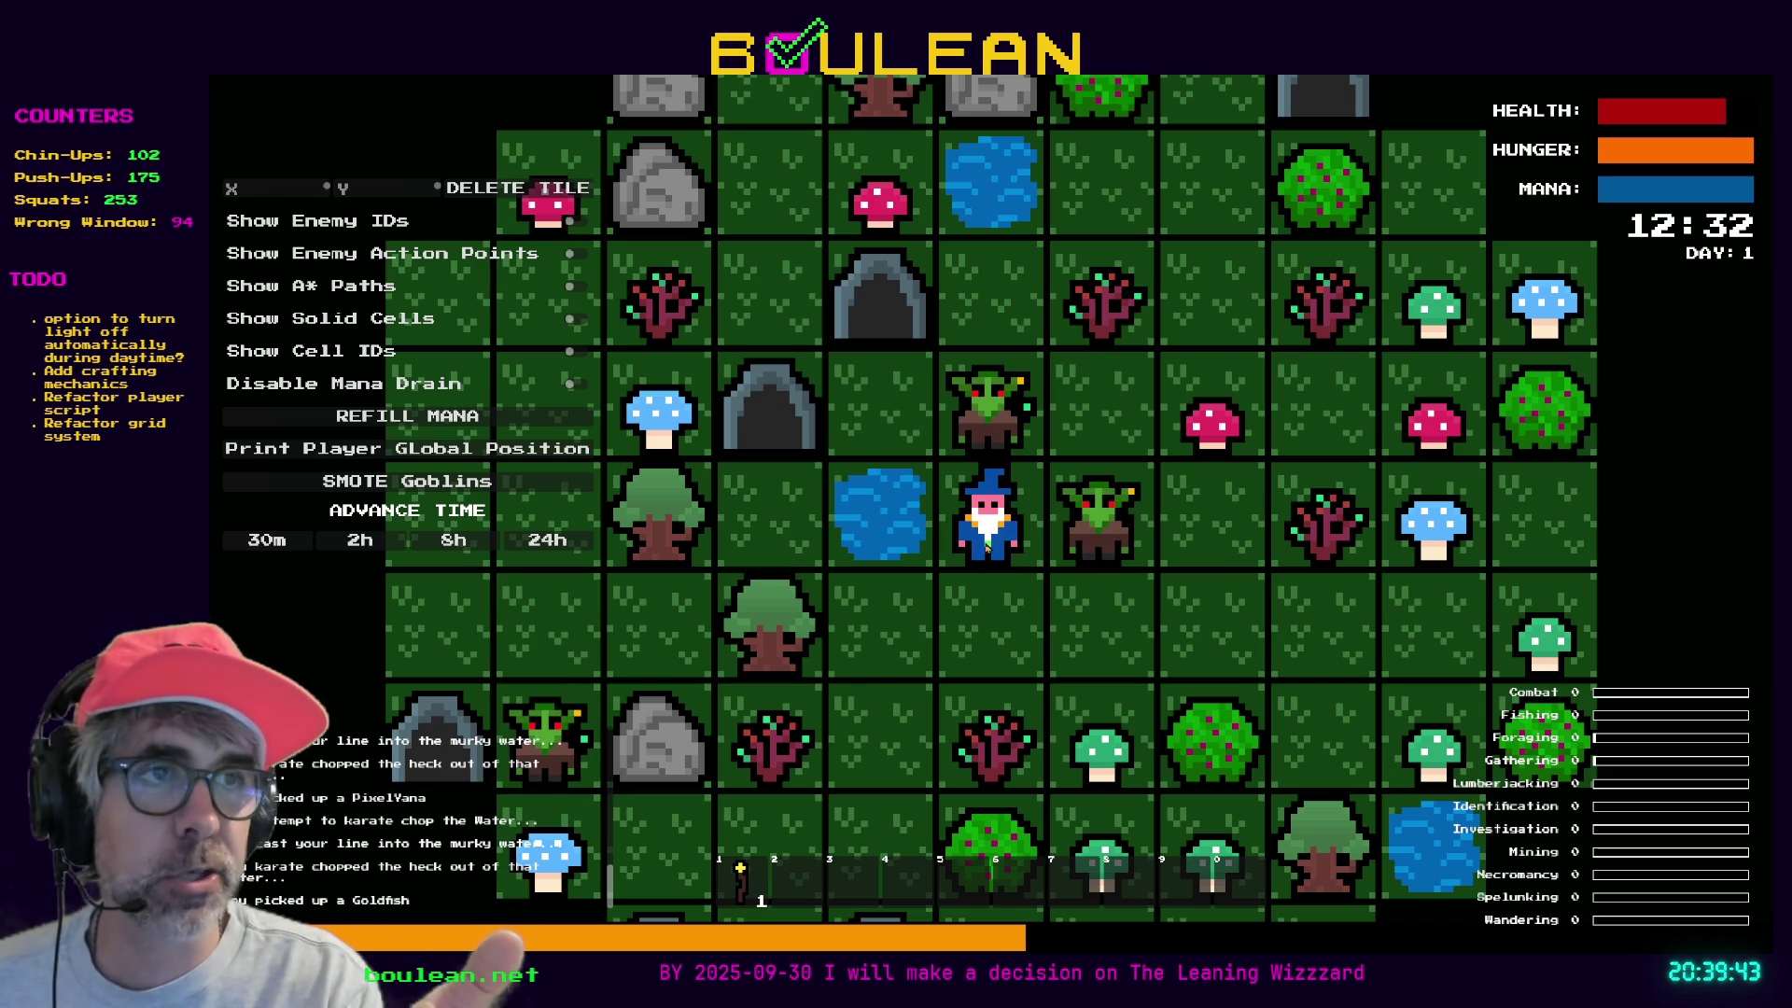
key("Left")
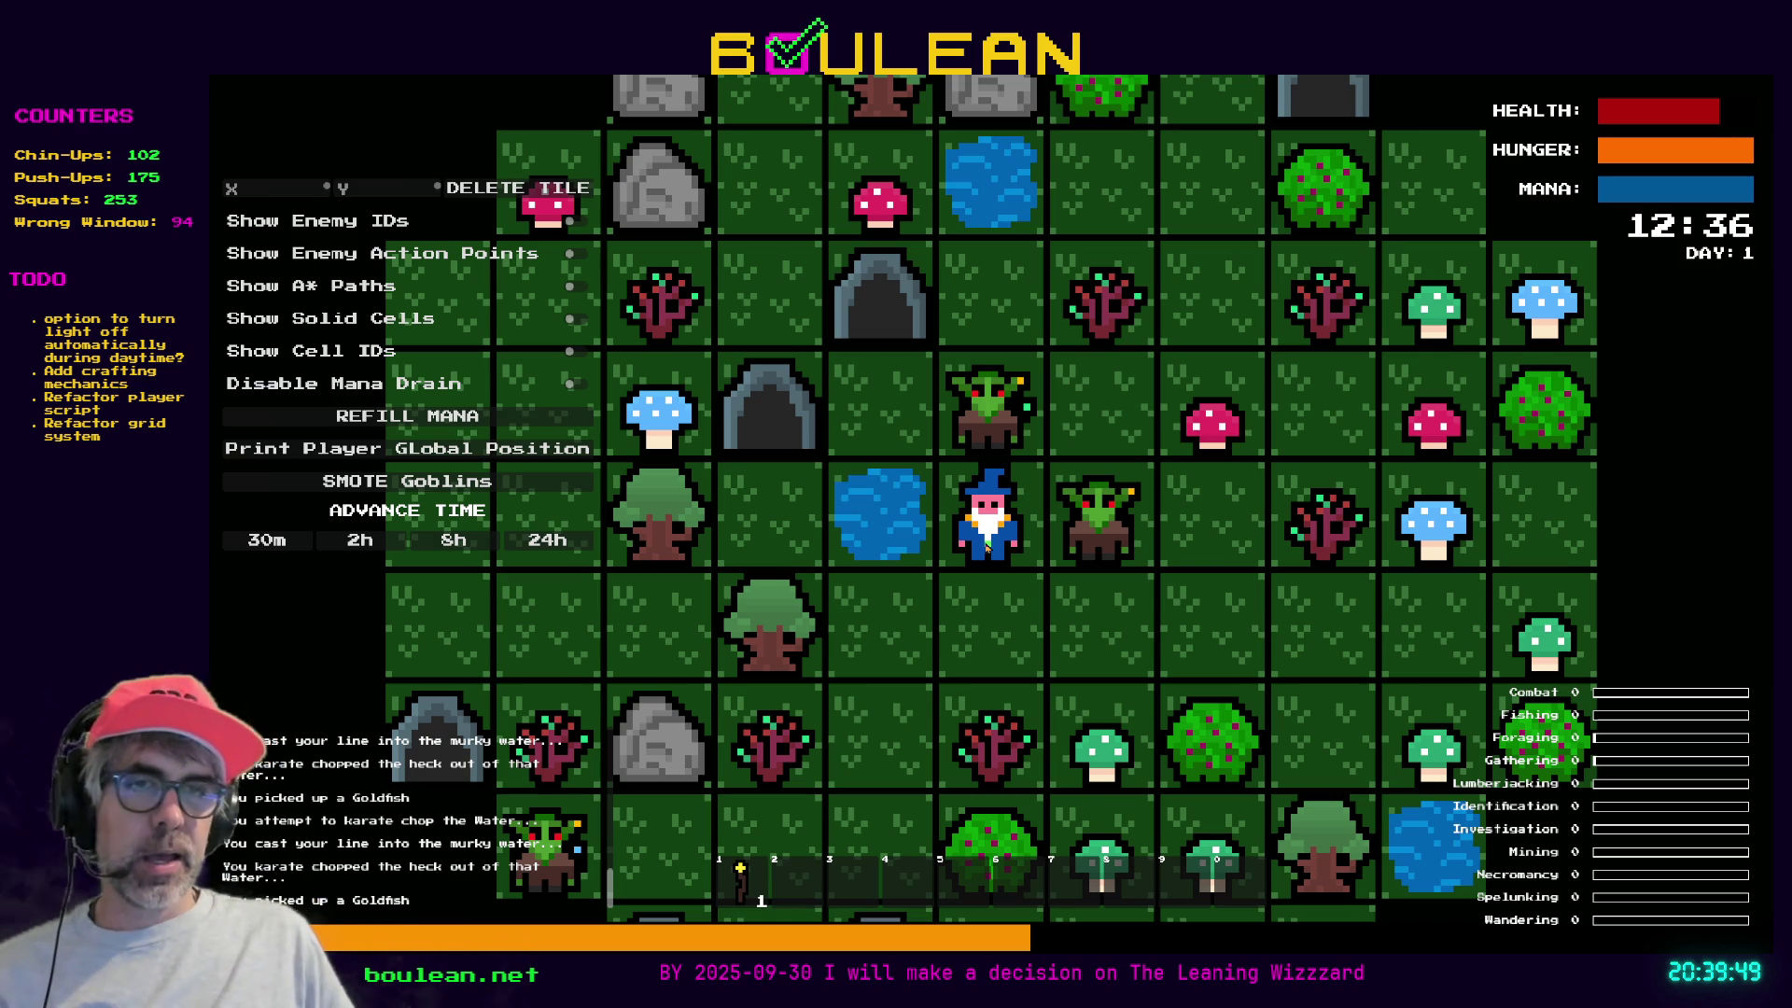
key("Left")
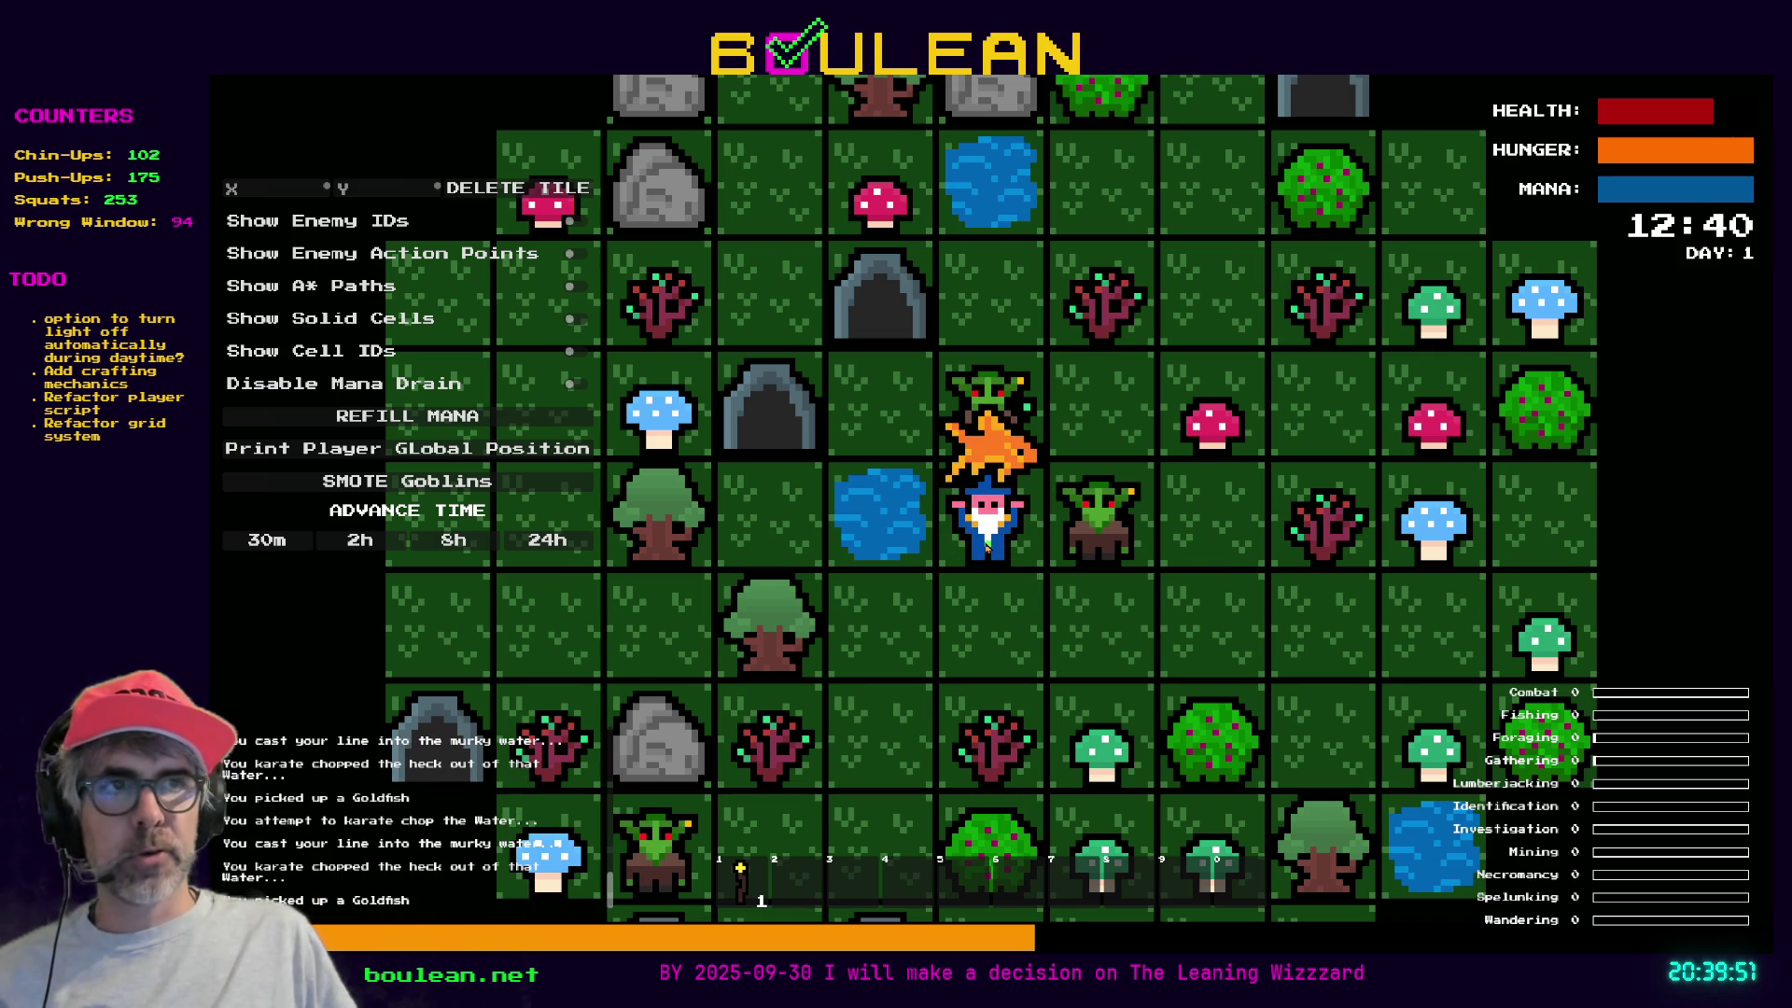
key("Left")
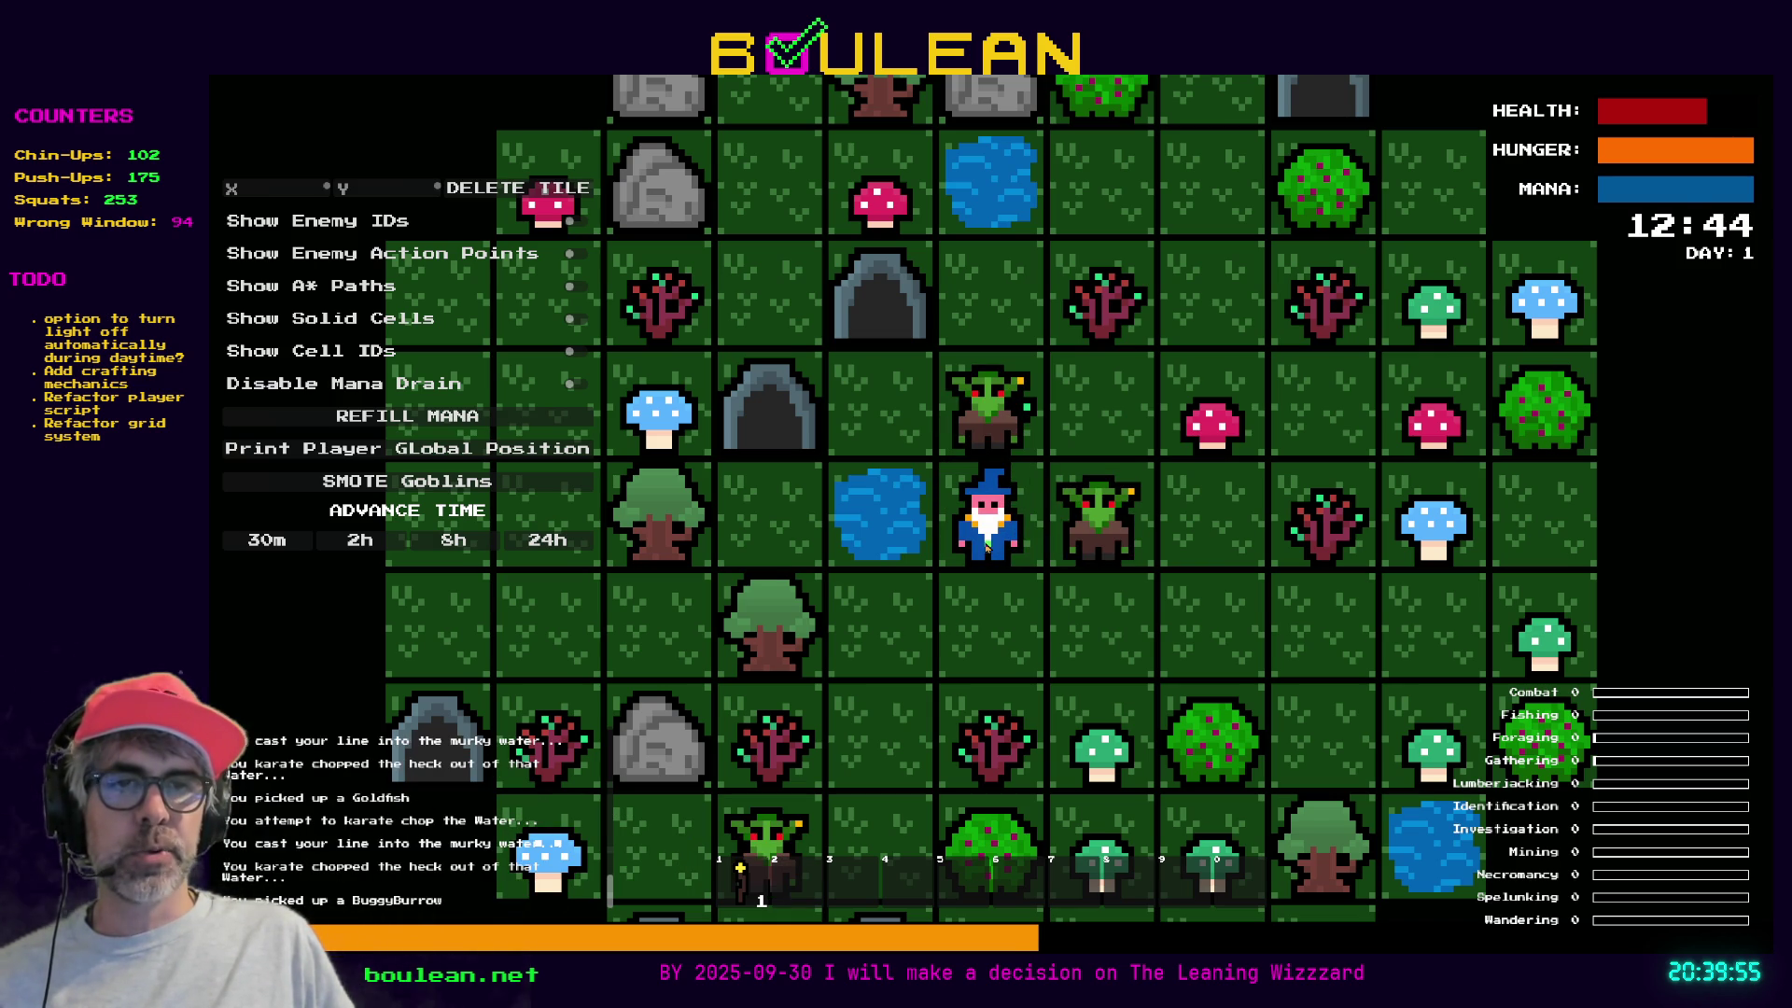
key("Left")
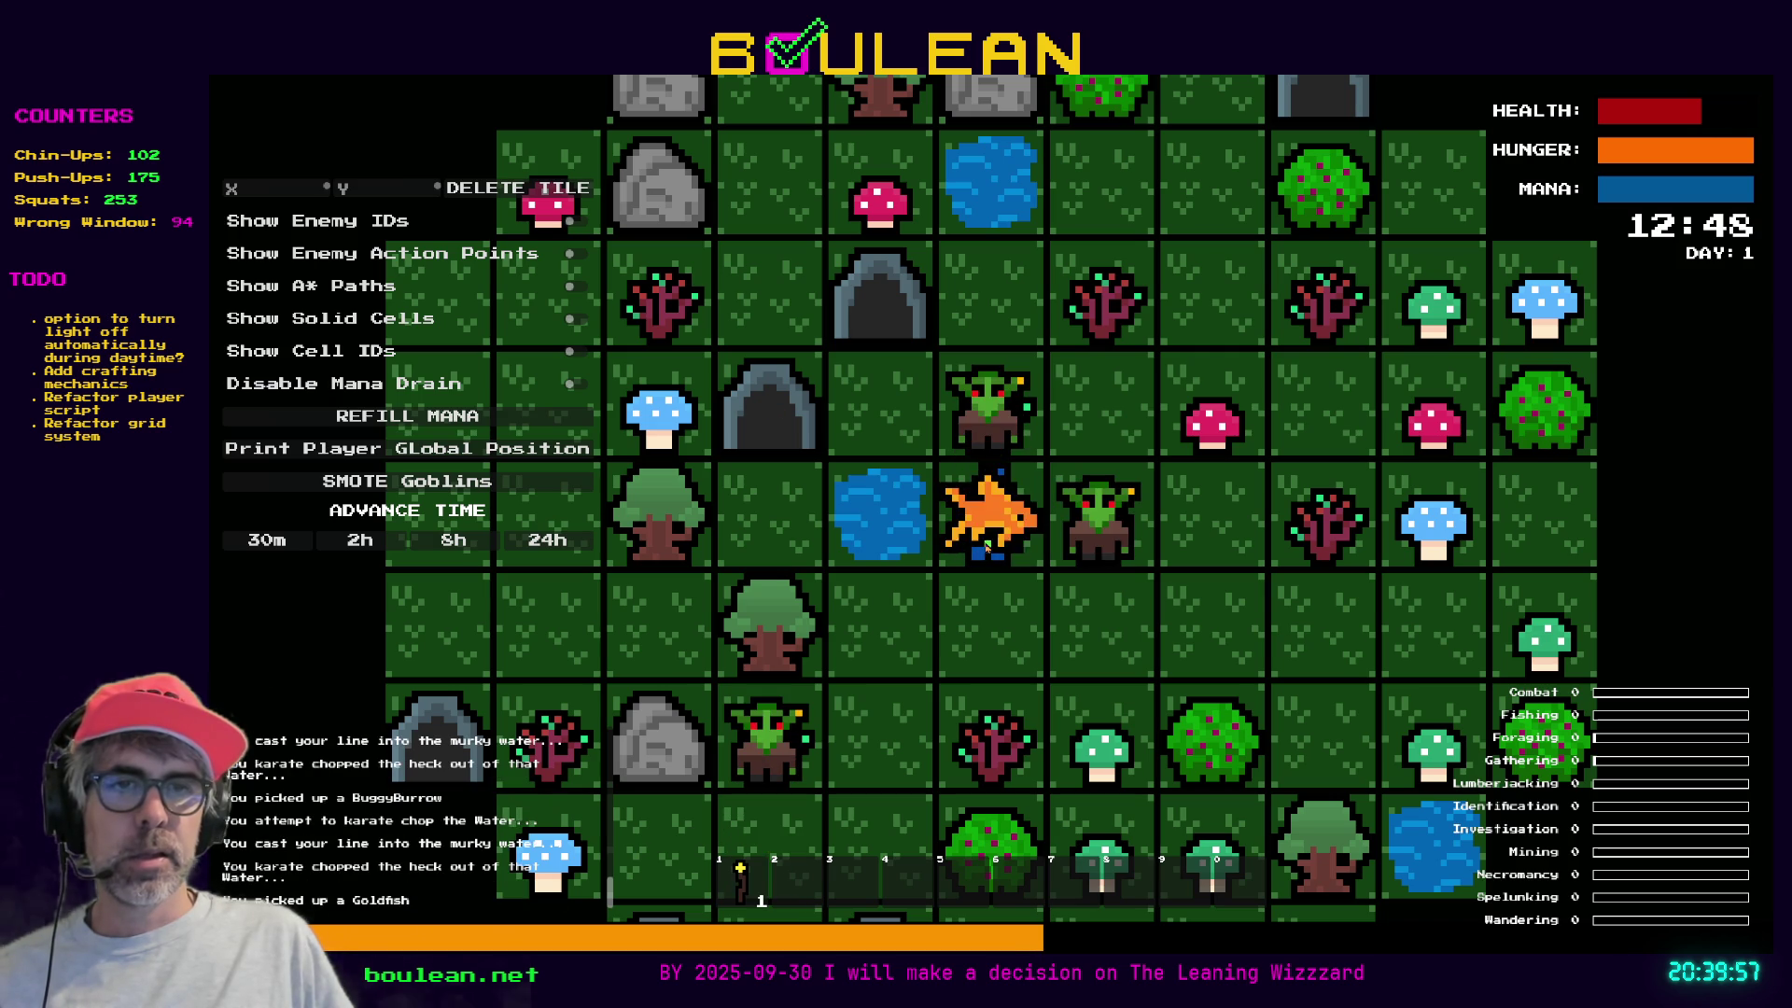
key("Left")
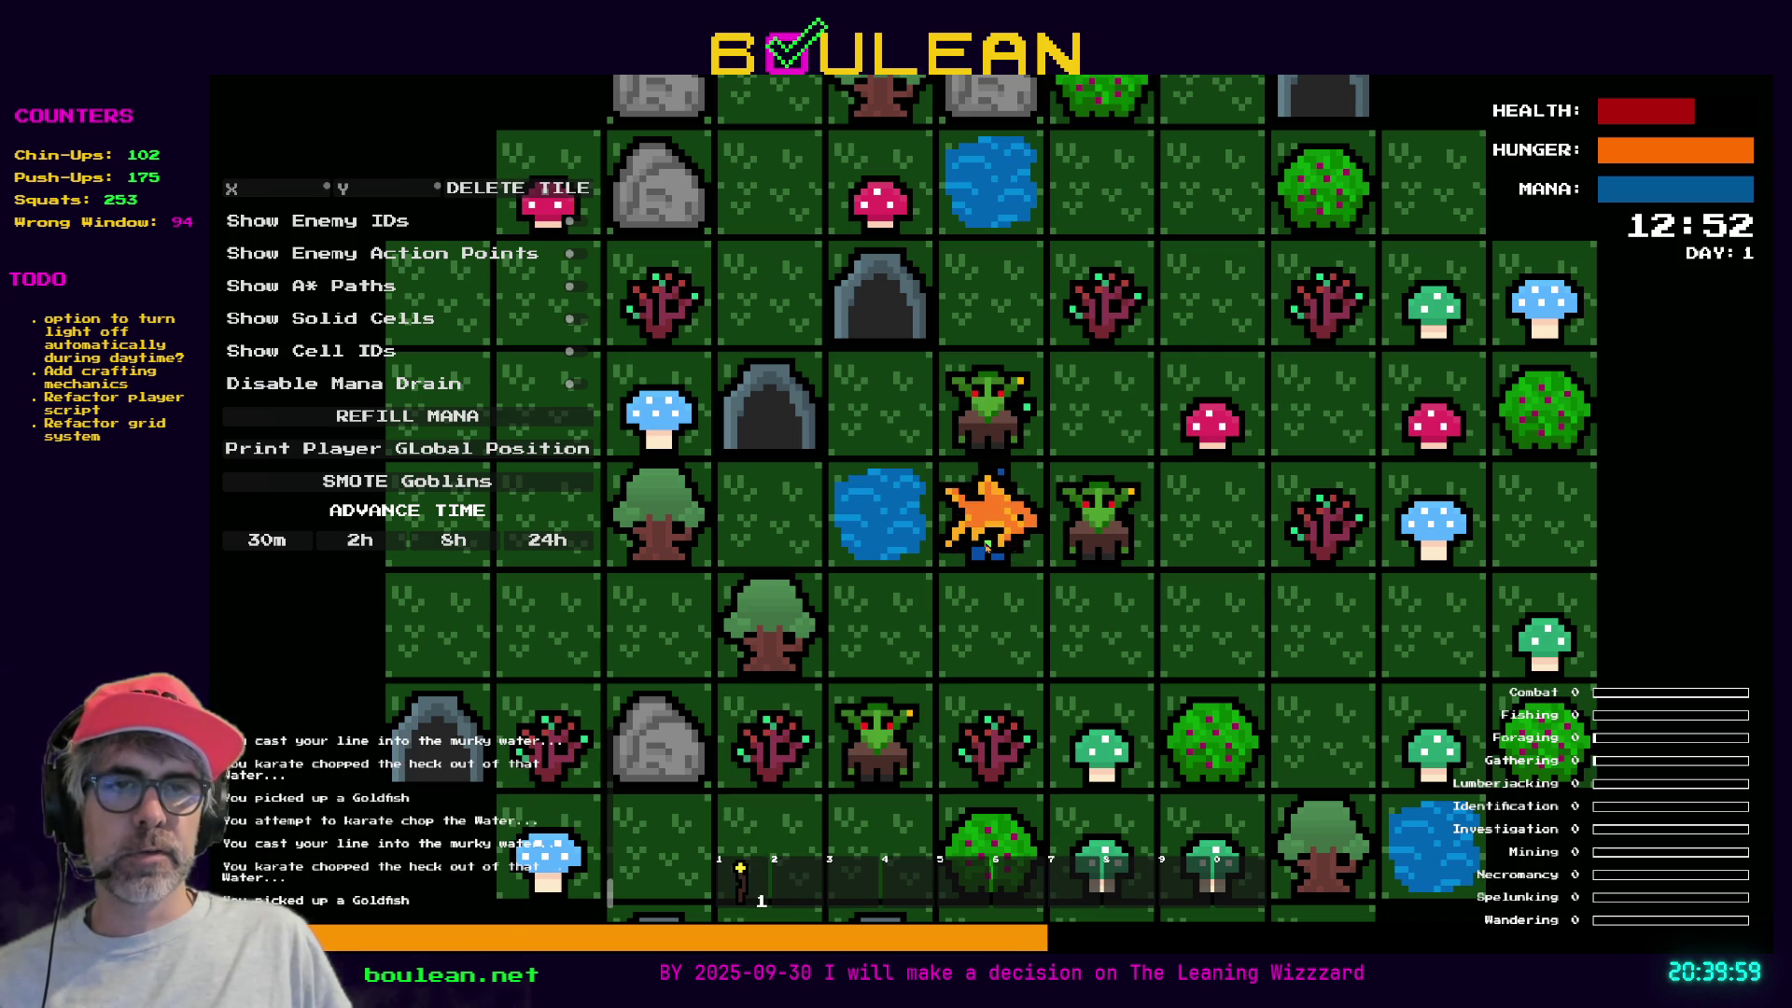
key("Left")
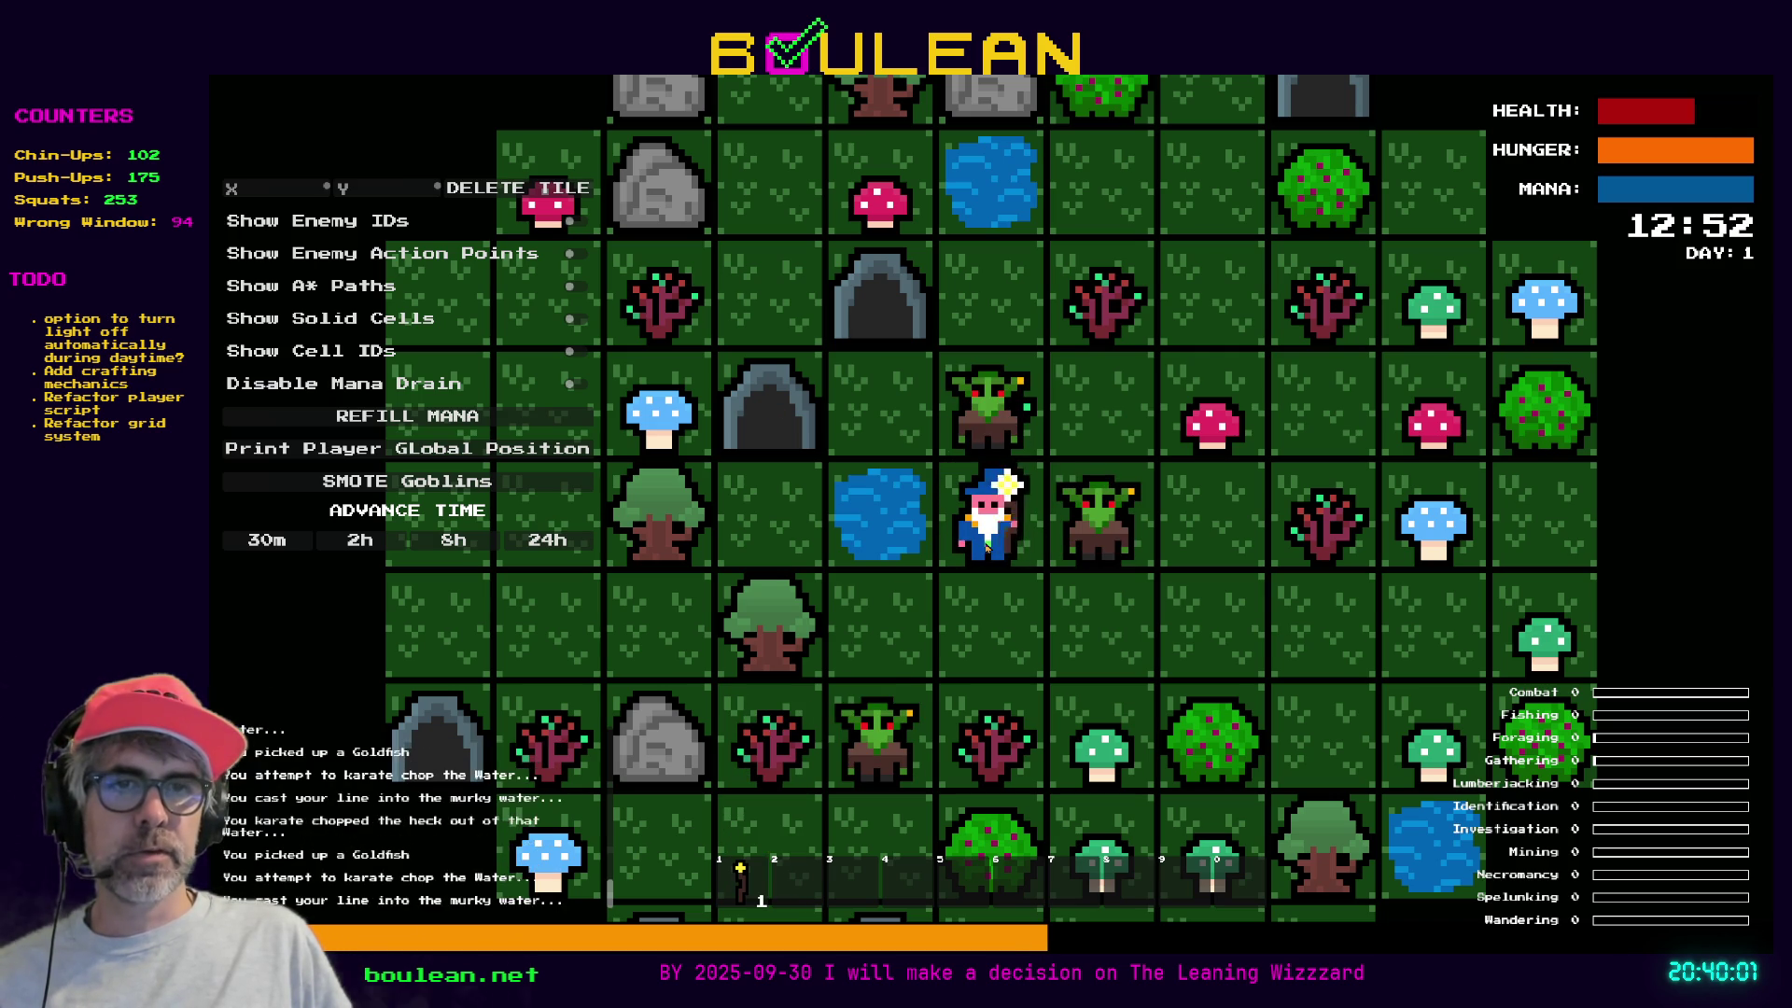
key("Left")
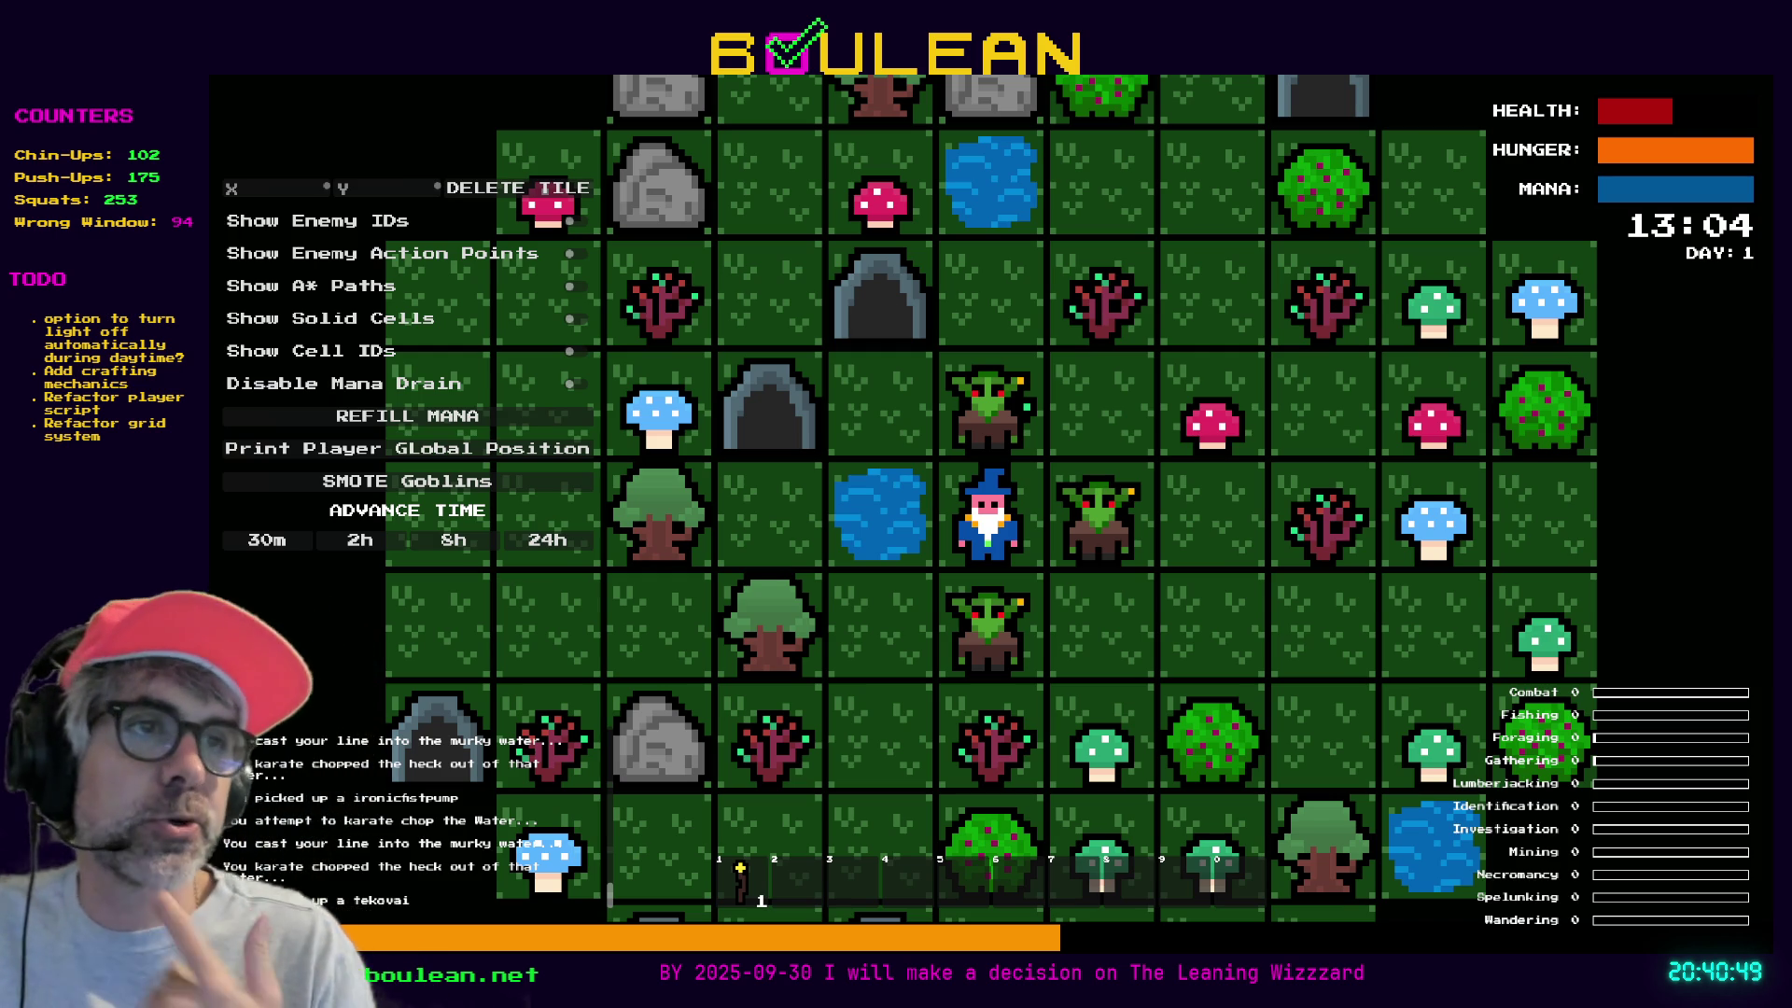
scroll(988, 518, "up", 3)
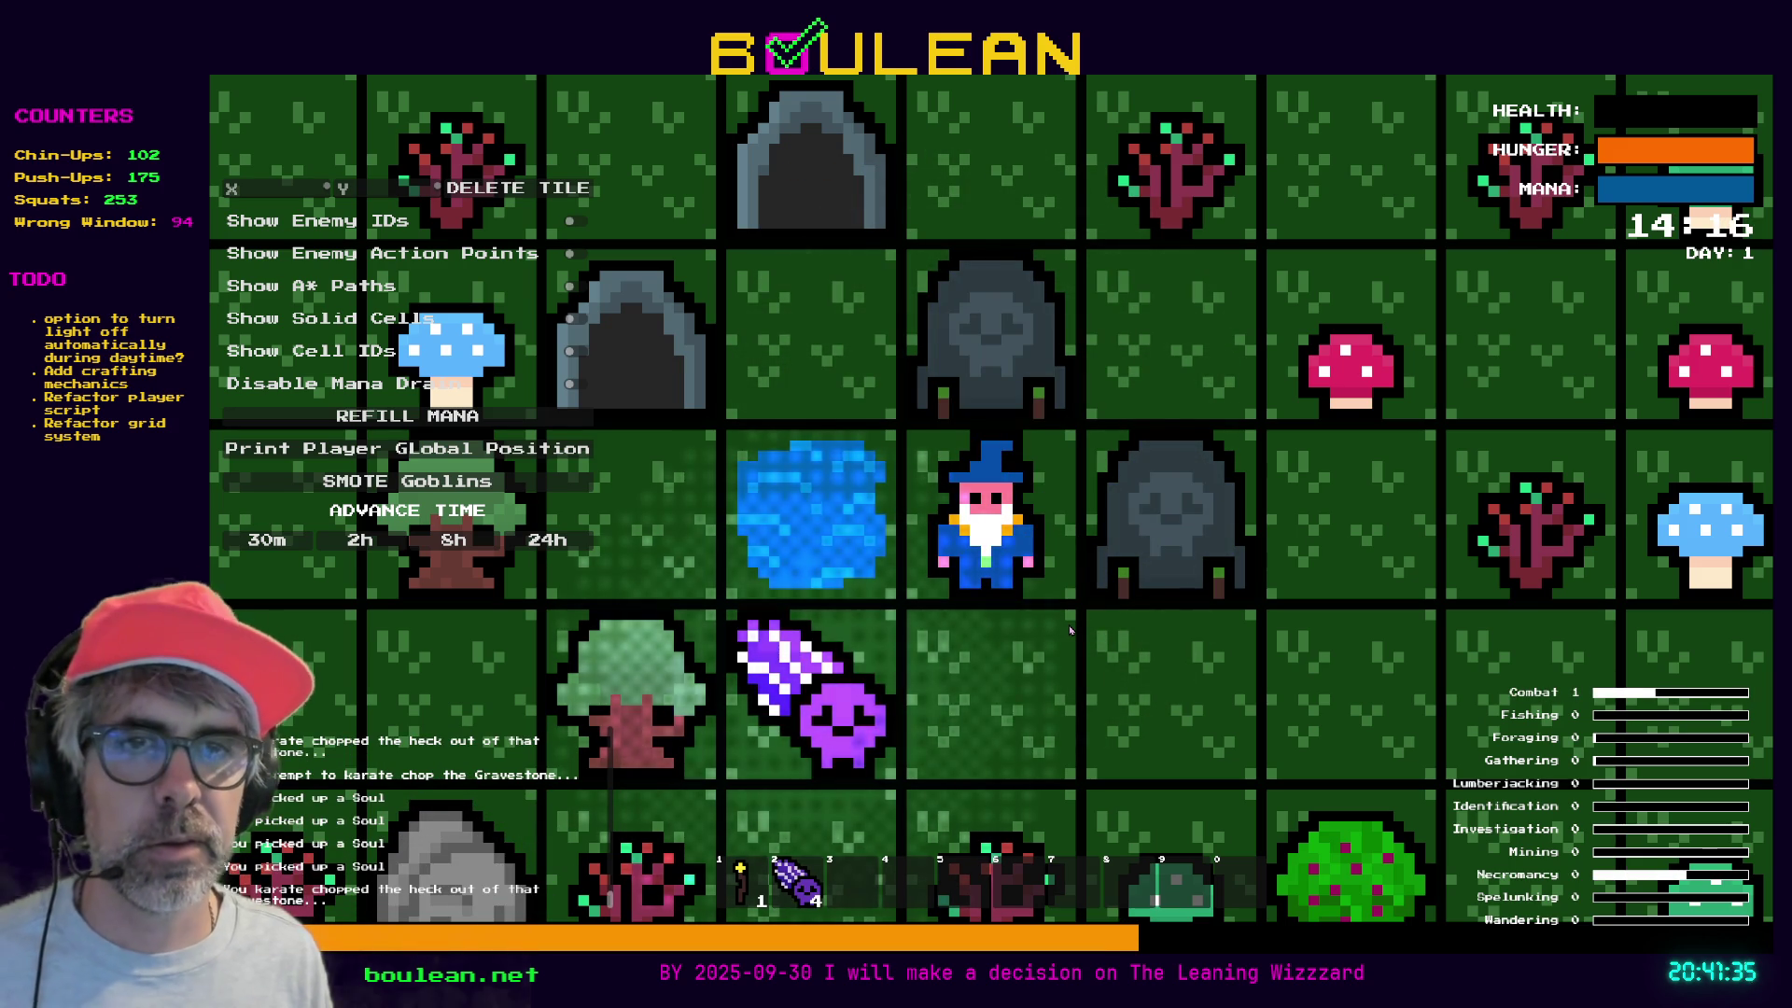
- Smash the gravestone beside the wizard, walk onto the released souls, then stop the game
key("Right")
key("Right")
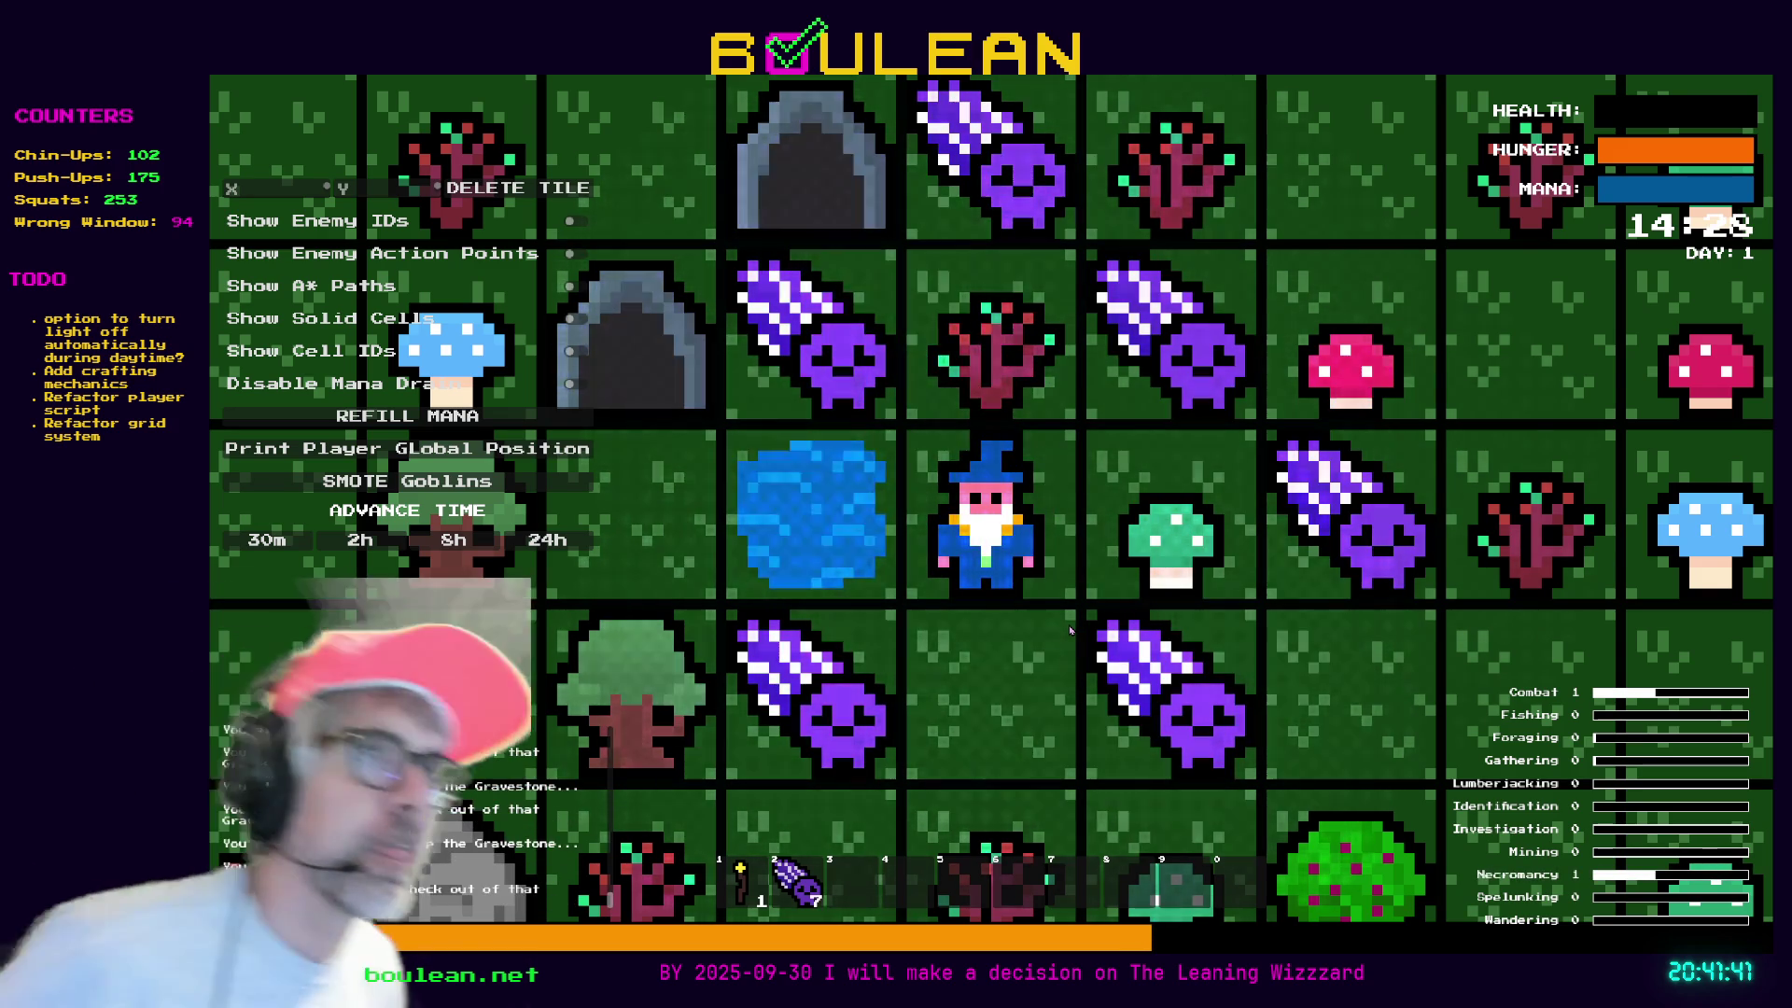
key("Down")
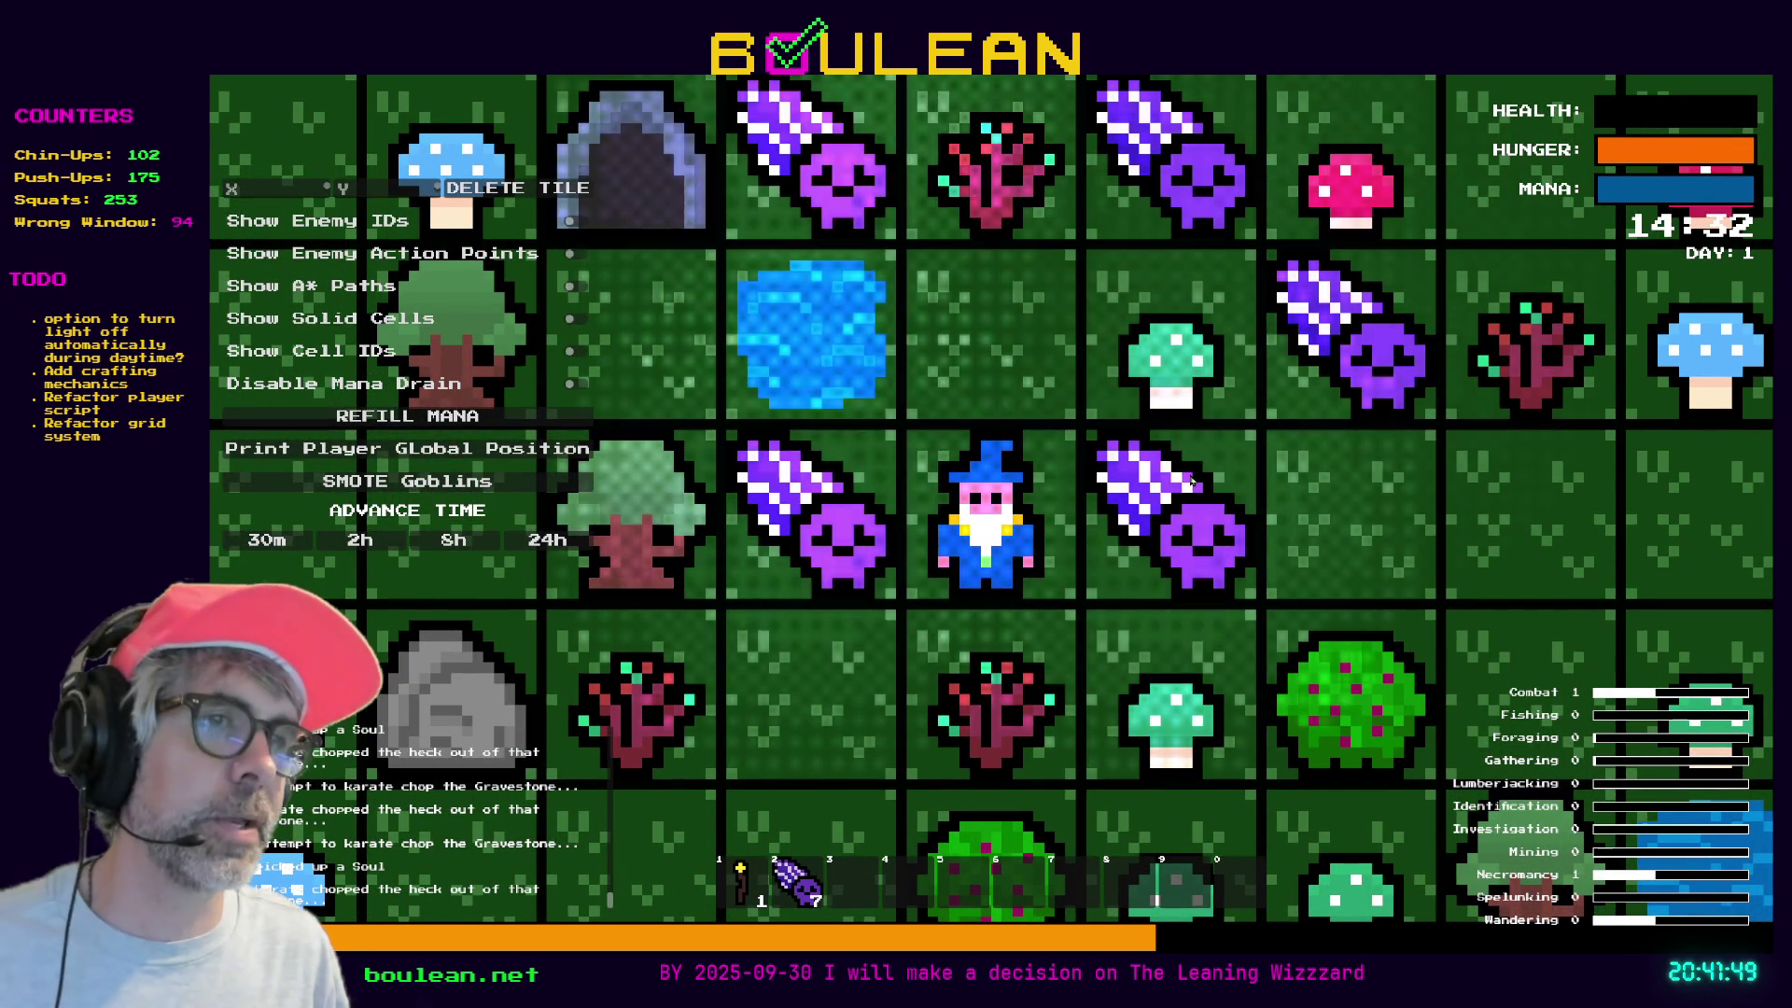
left_click(1192, 480)
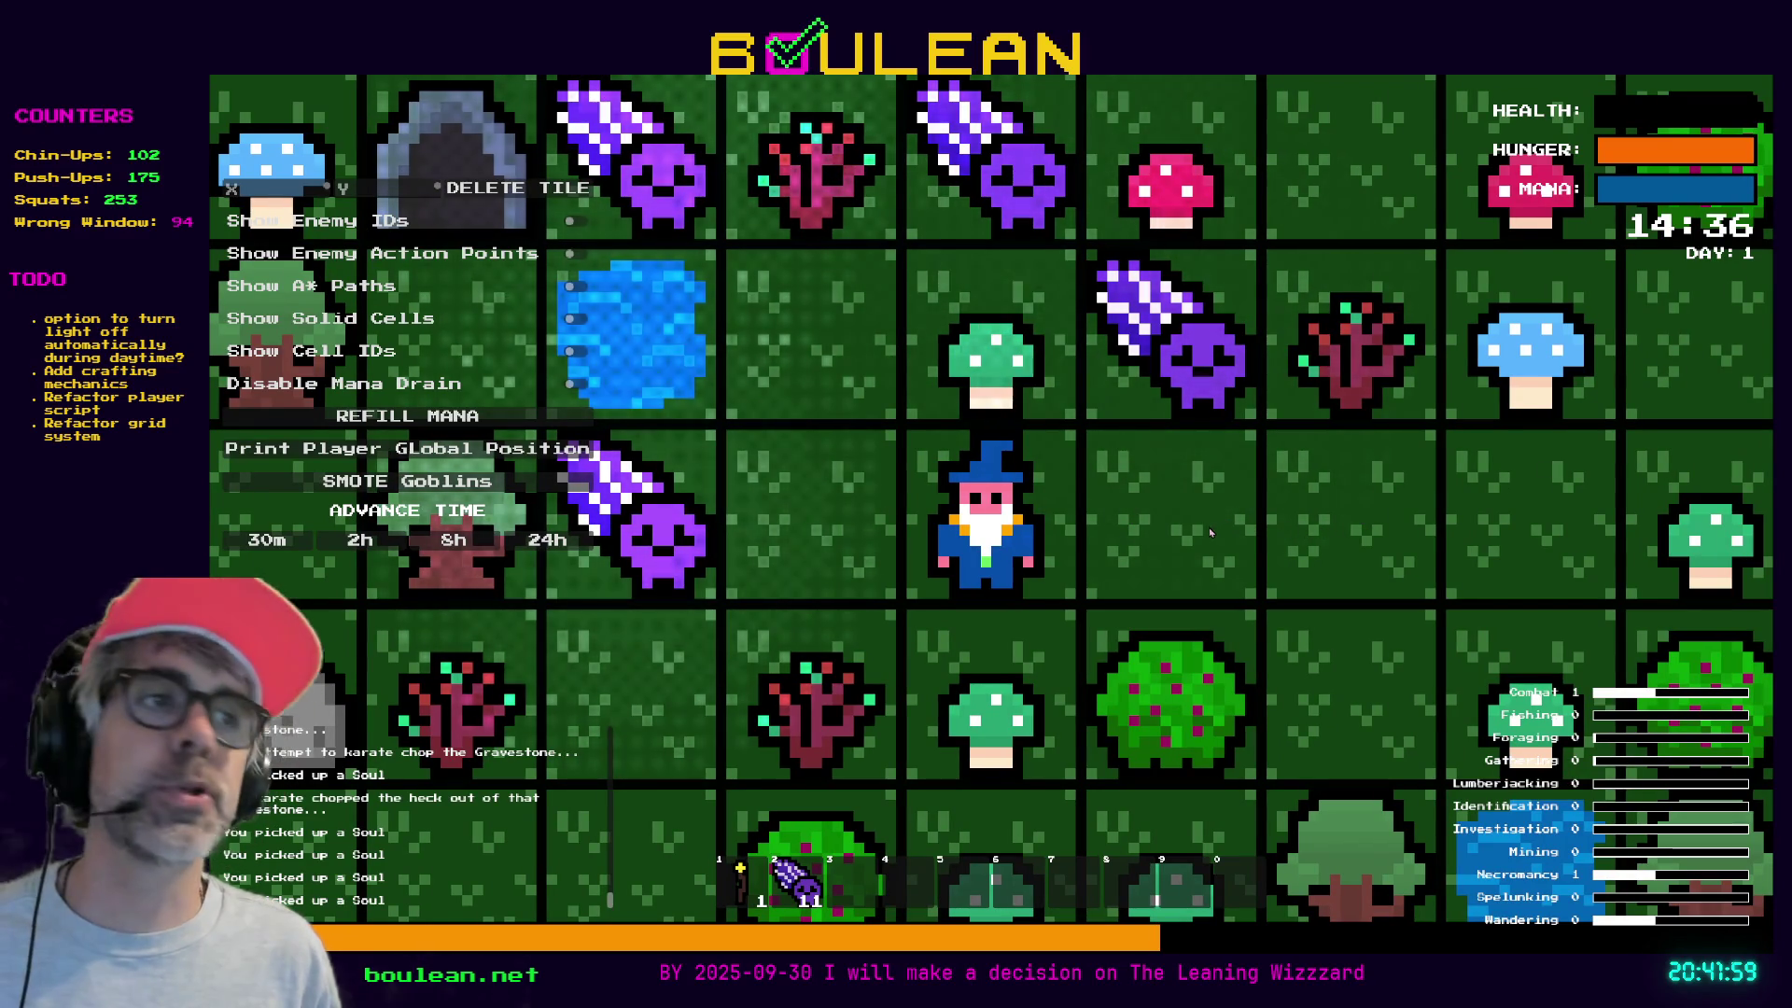
key("F8")
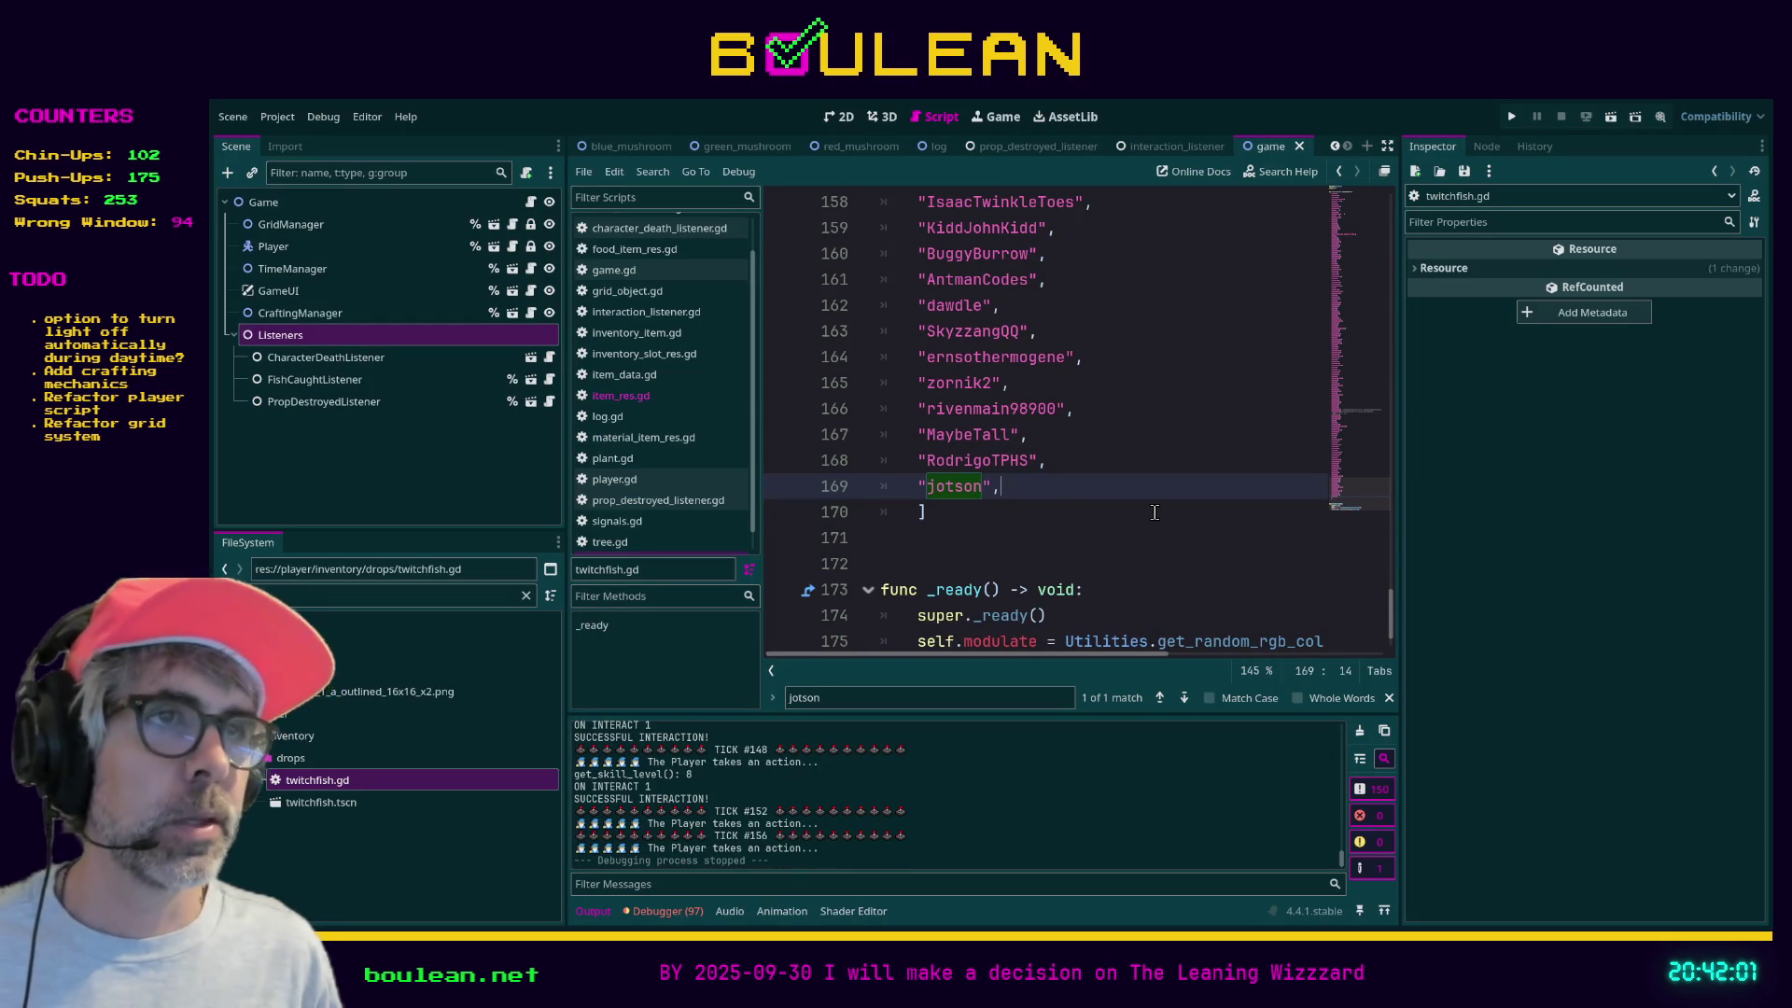
- Append a new quoted viewer name after the last entry in twitchfish.gd, fix its quotes, and save
key("Return")
type("\"")
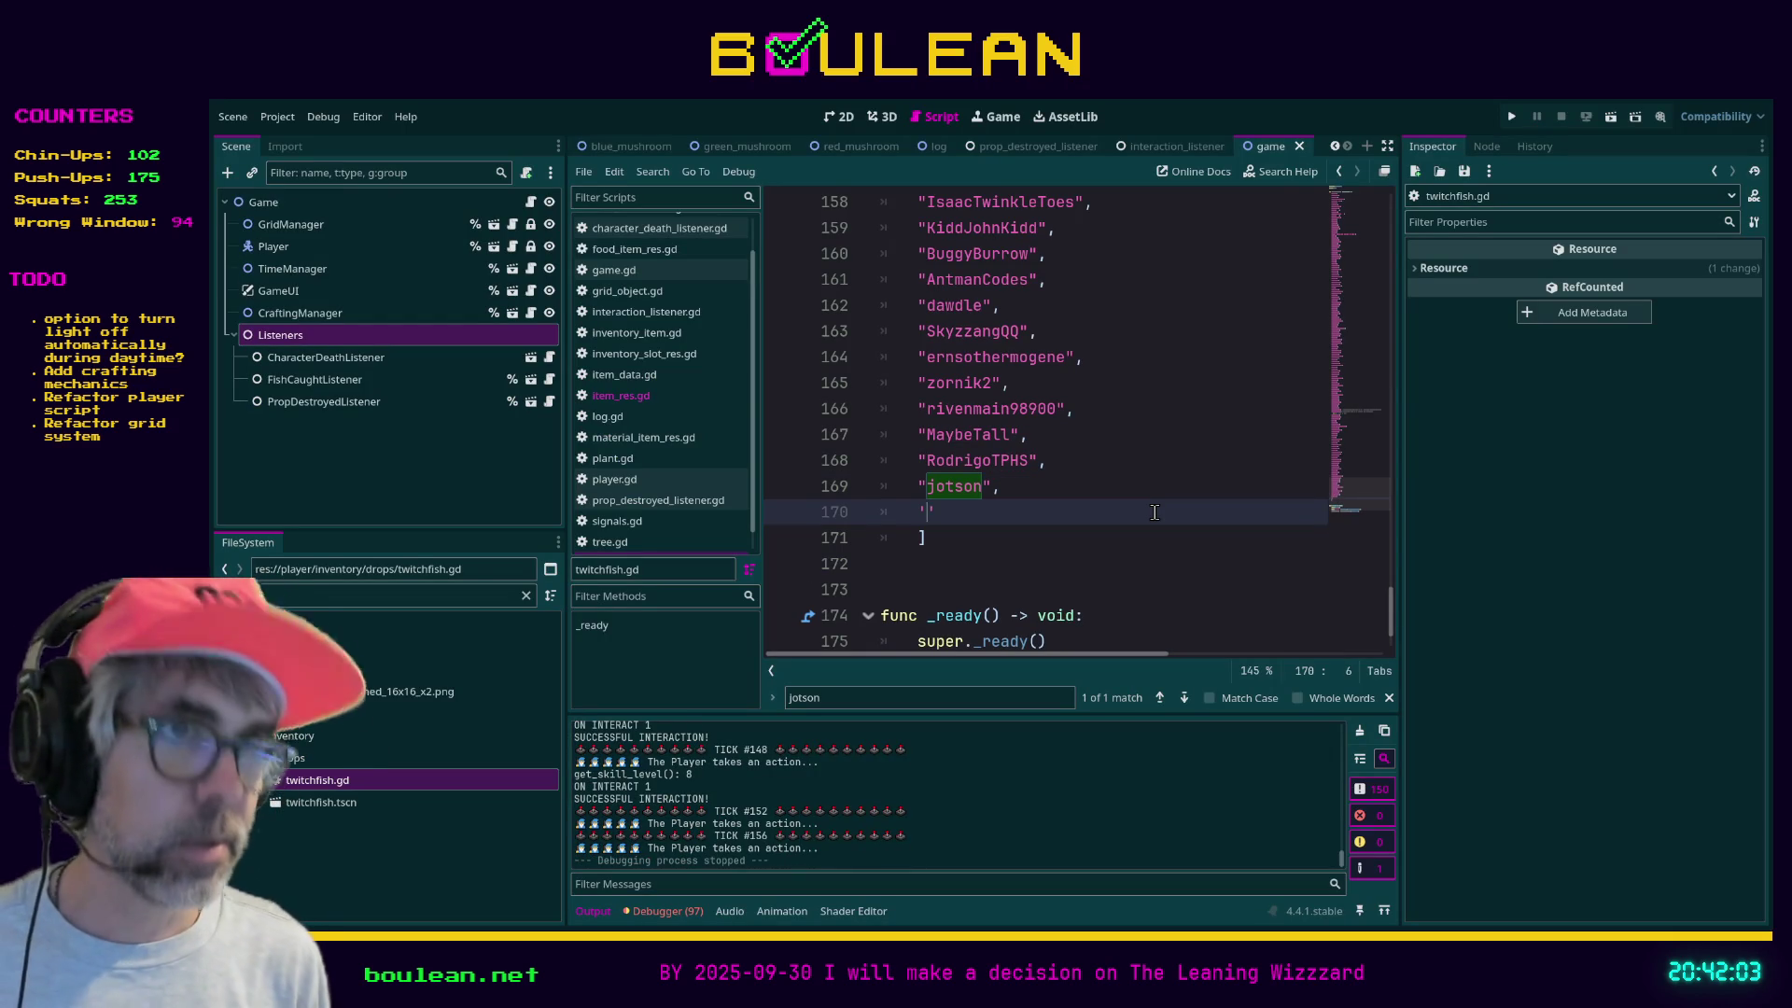
type("doomwretch")
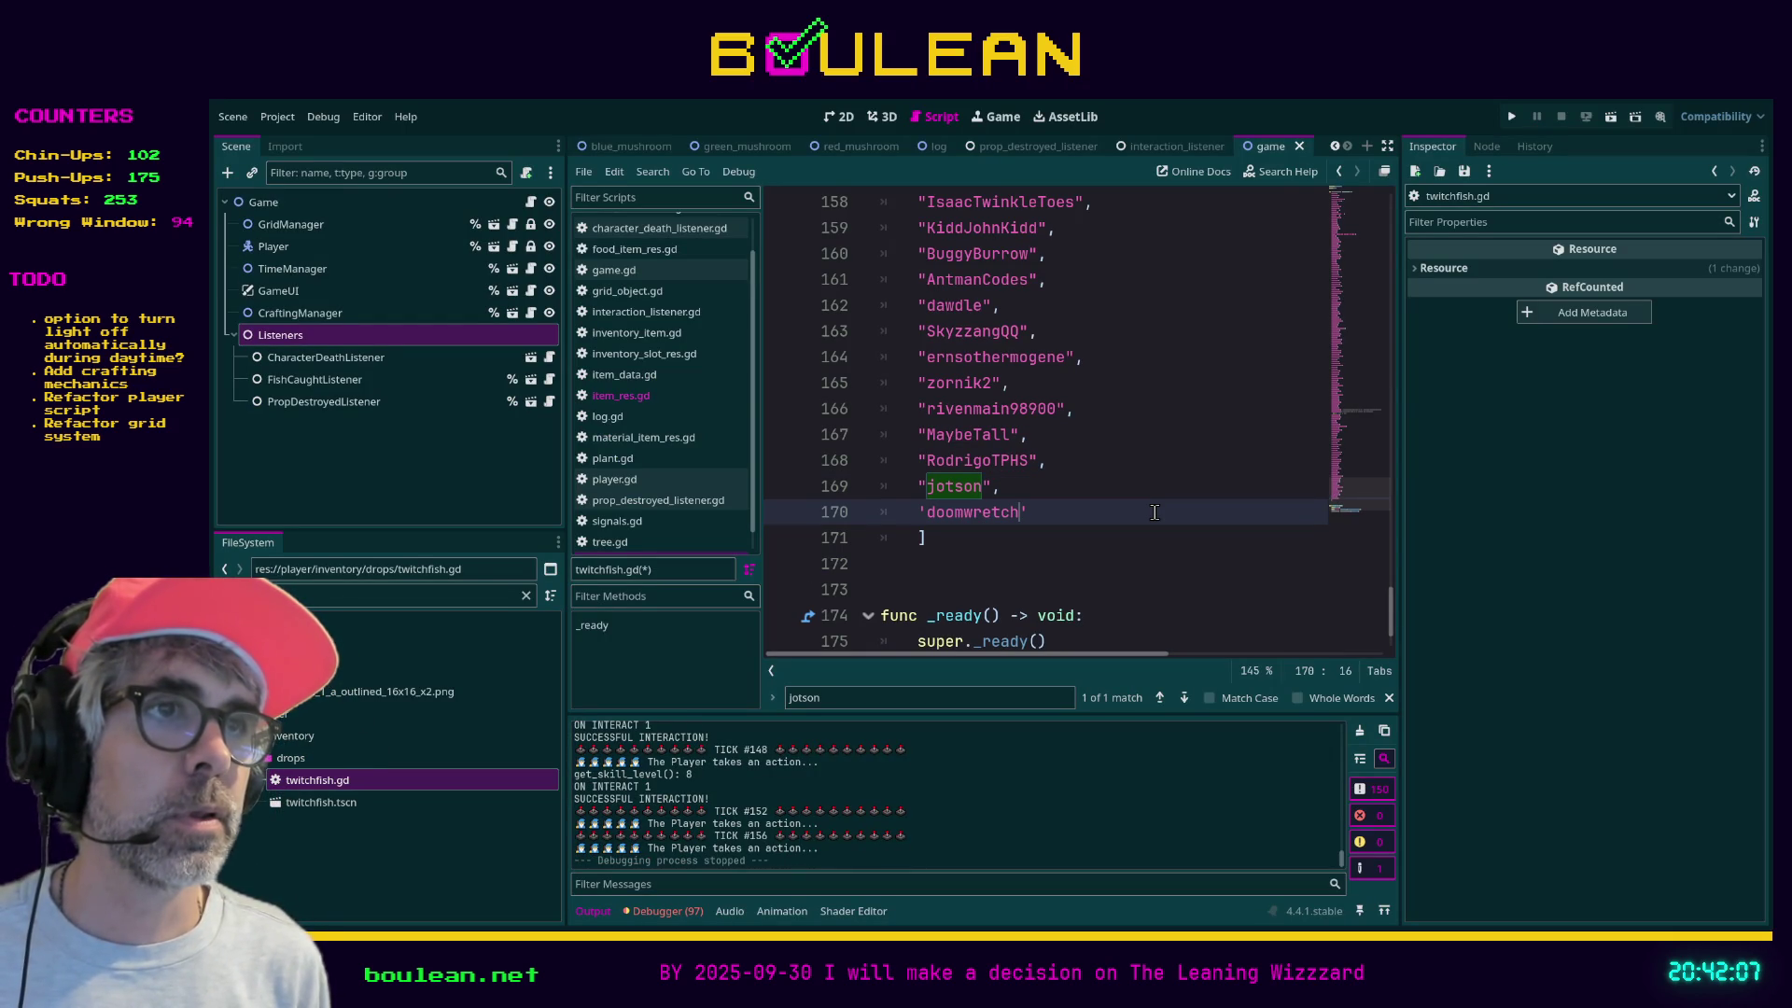
type("\"")
key("Delete")
type("\"")
left_click(1144, 513)
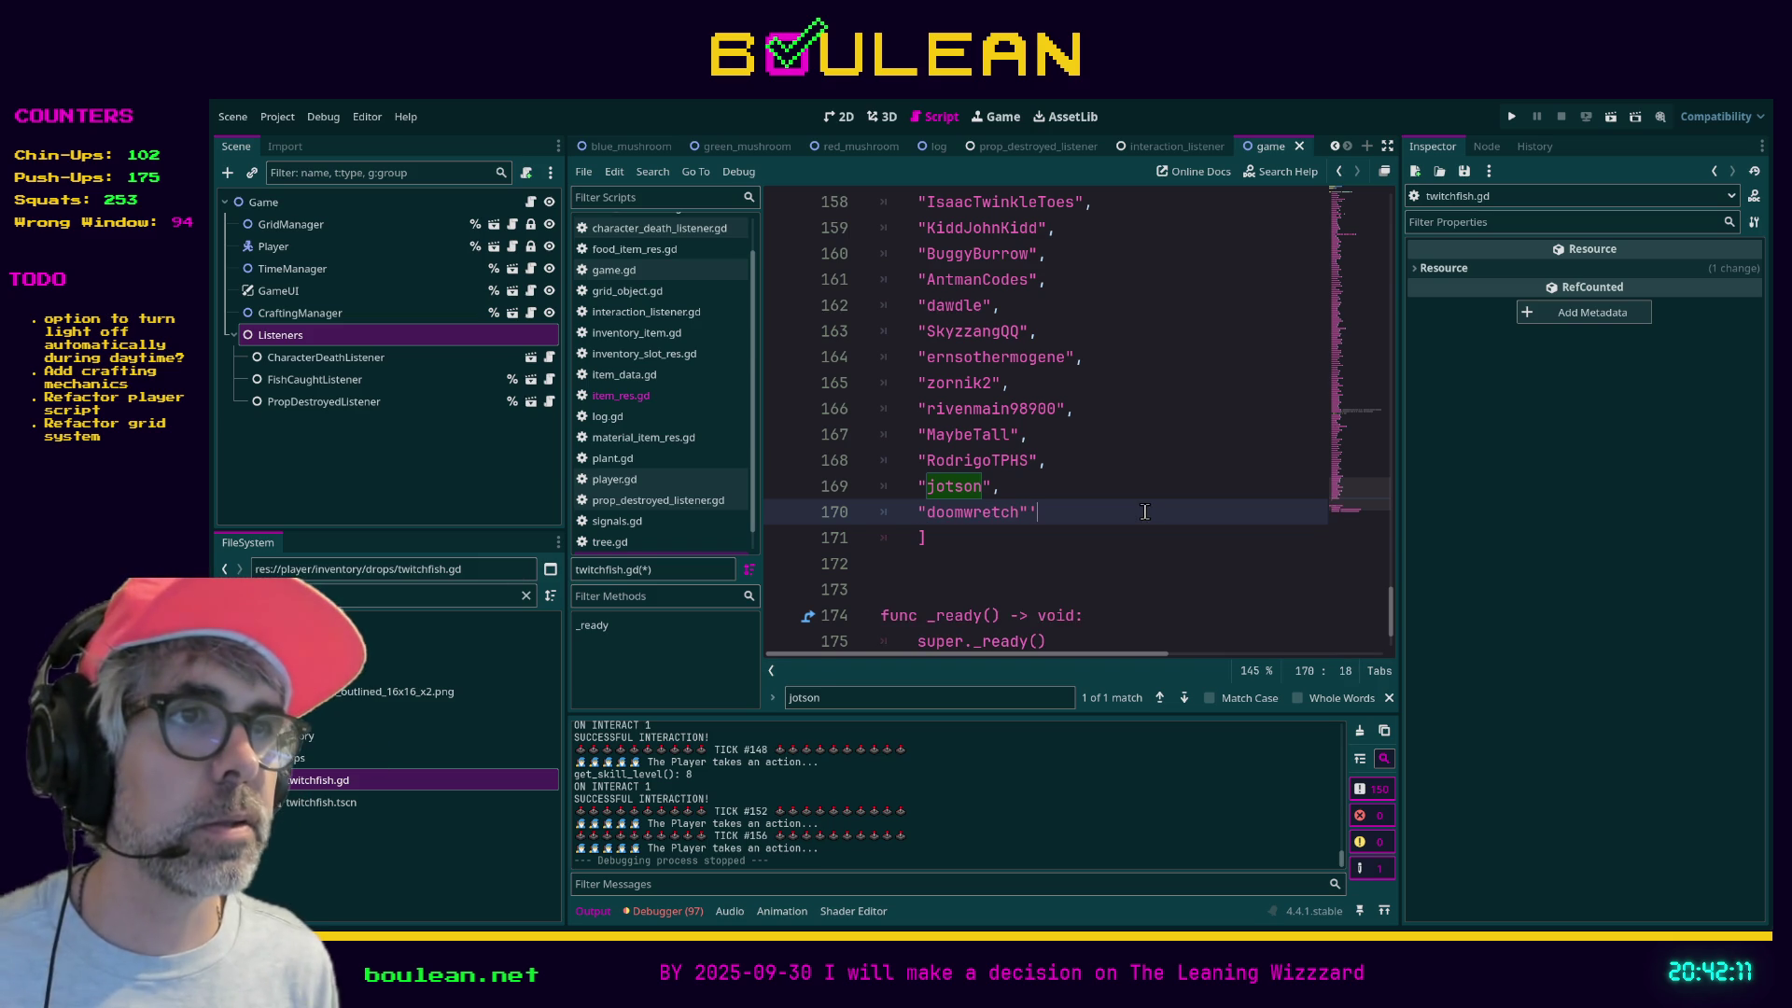
key("BackSpace")
key("ctrl+s")
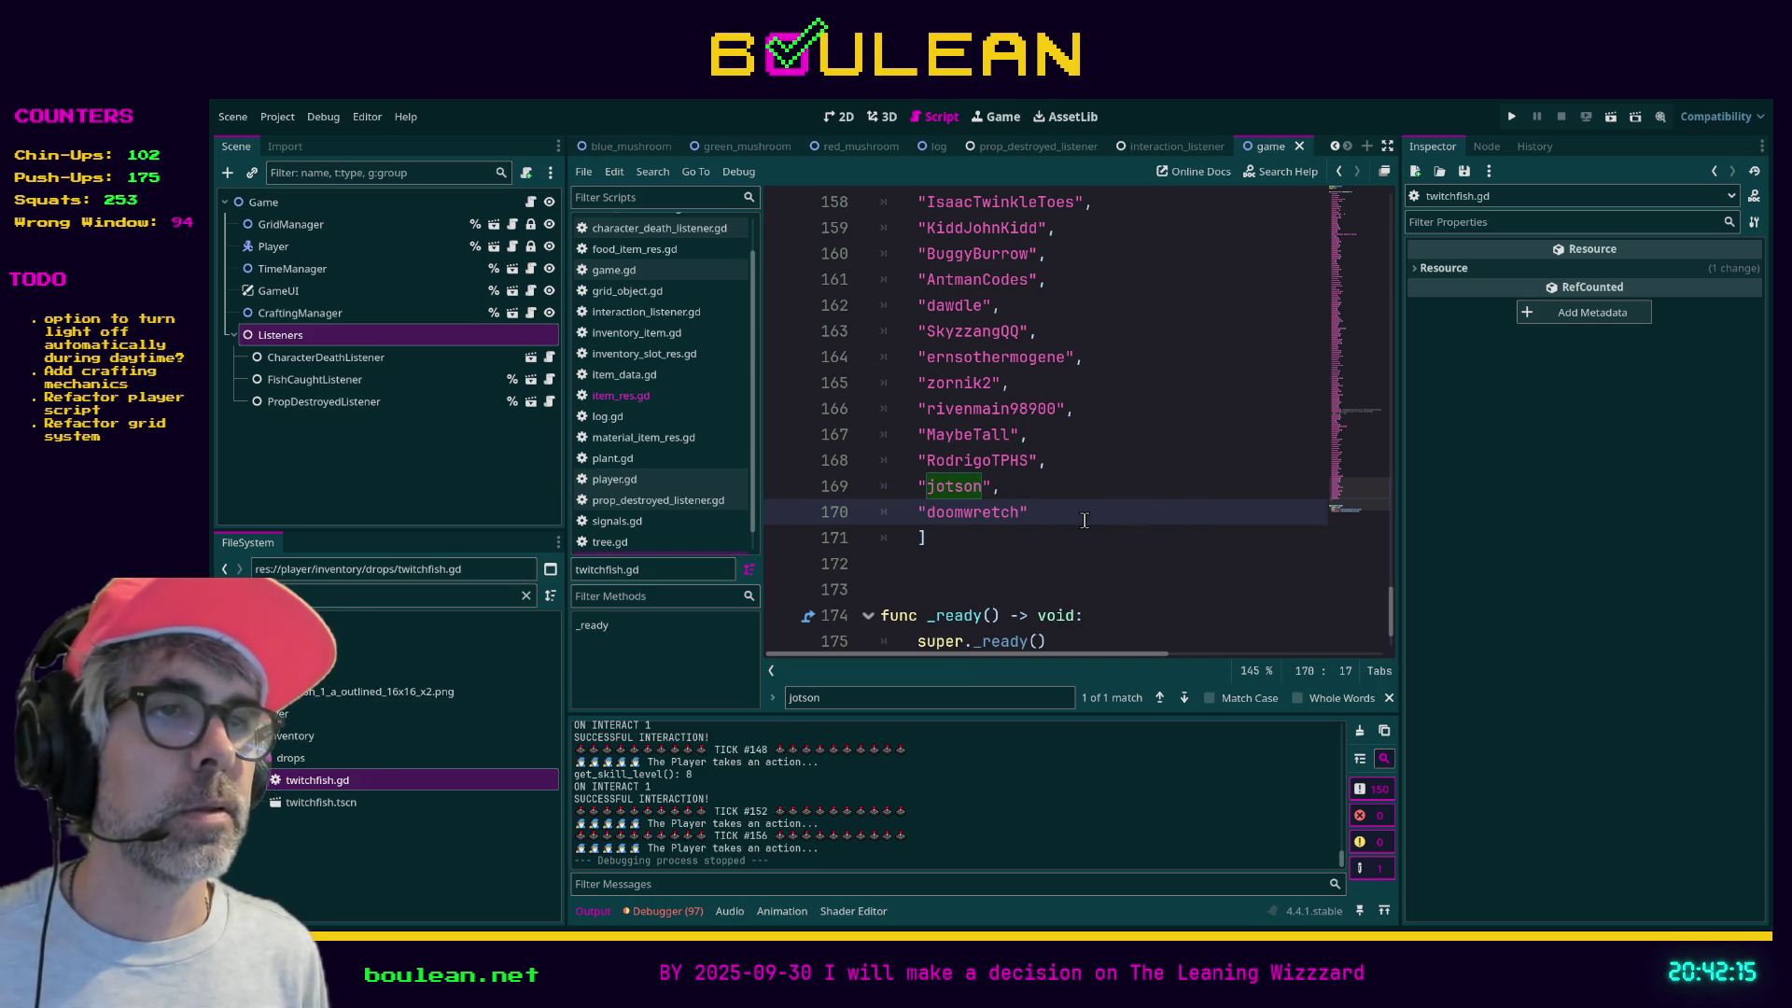
key("ctrl+s")
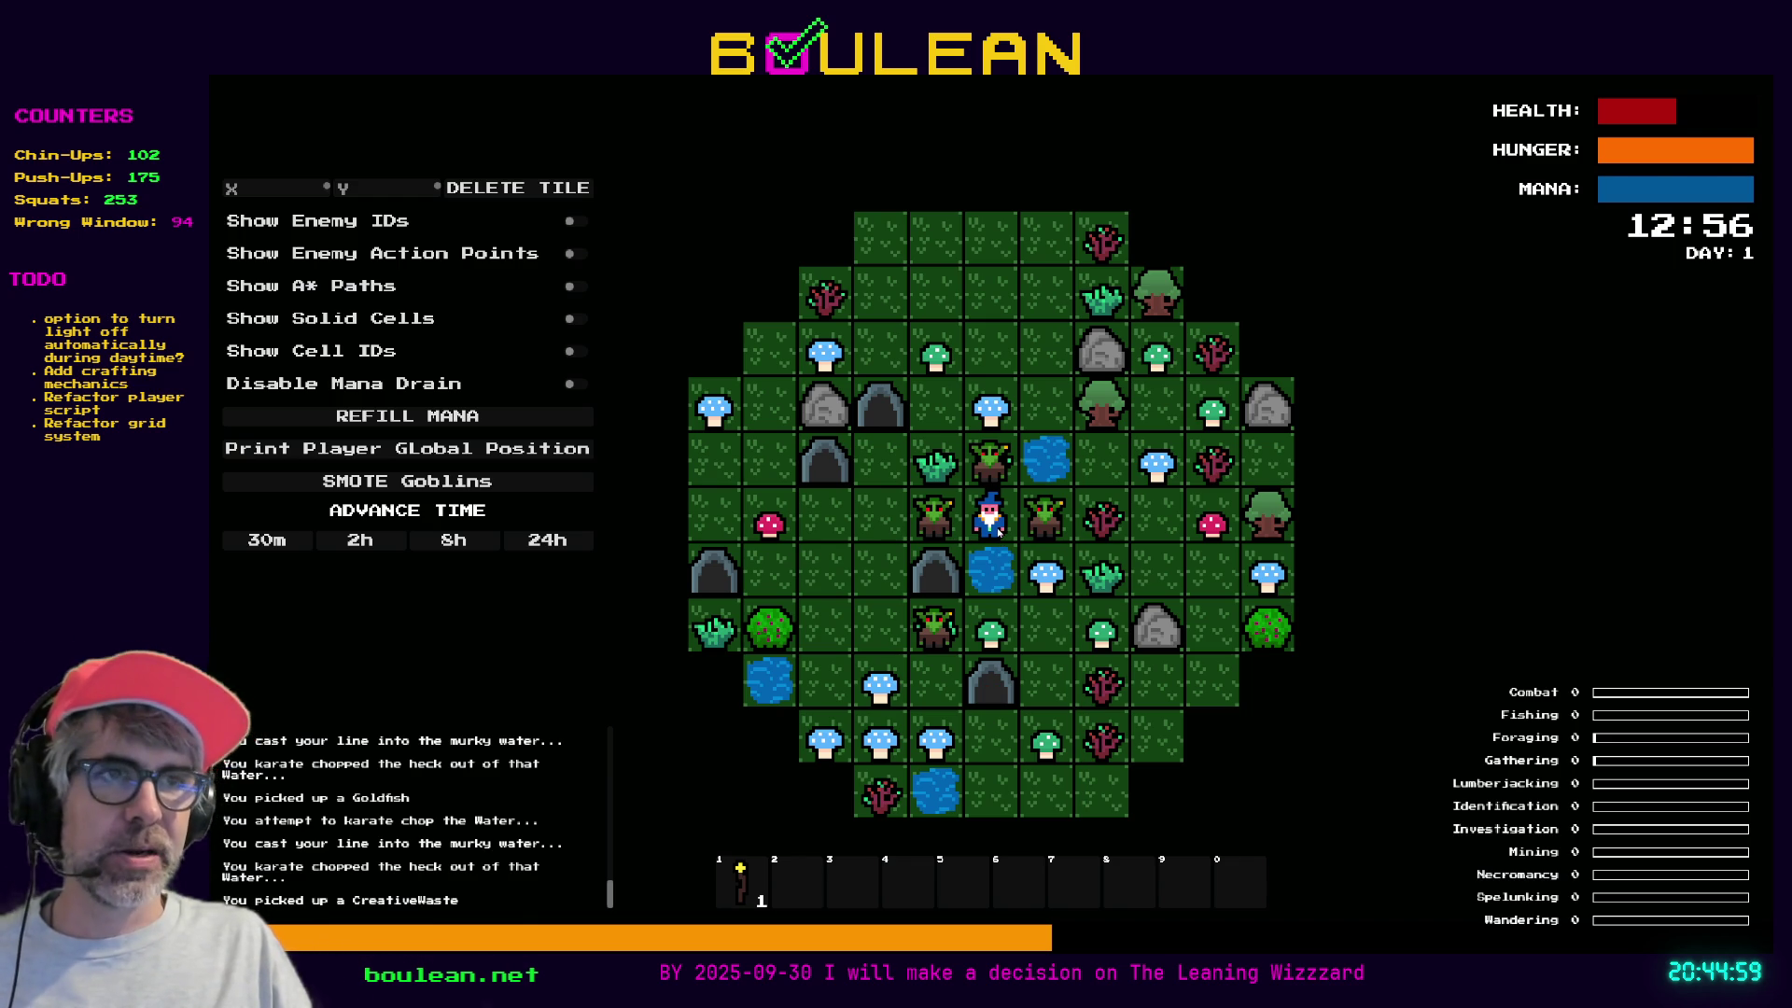
- Stop the running game with F8 and return to twitchfish.gd below the name list
key("F8")
left_click(1012, 565)
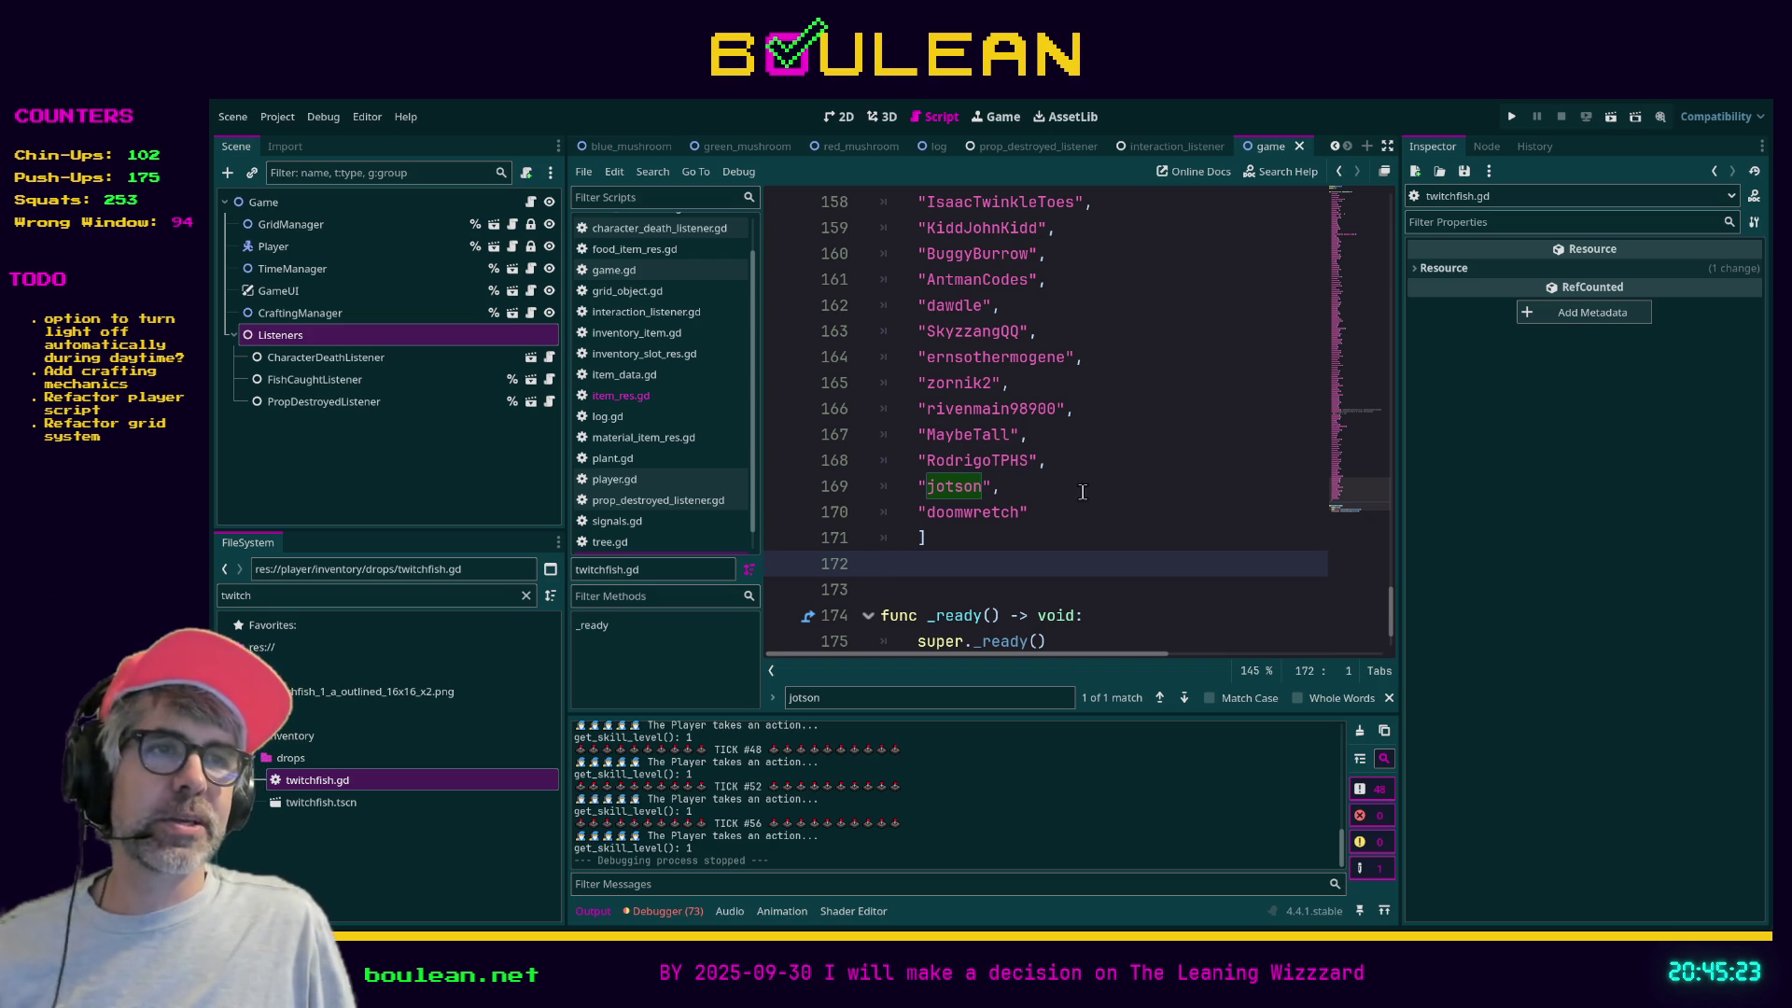
- Add a comma after the final name entry on line 170 of twitchfish.gd
left_click(1051, 510)
type(",")
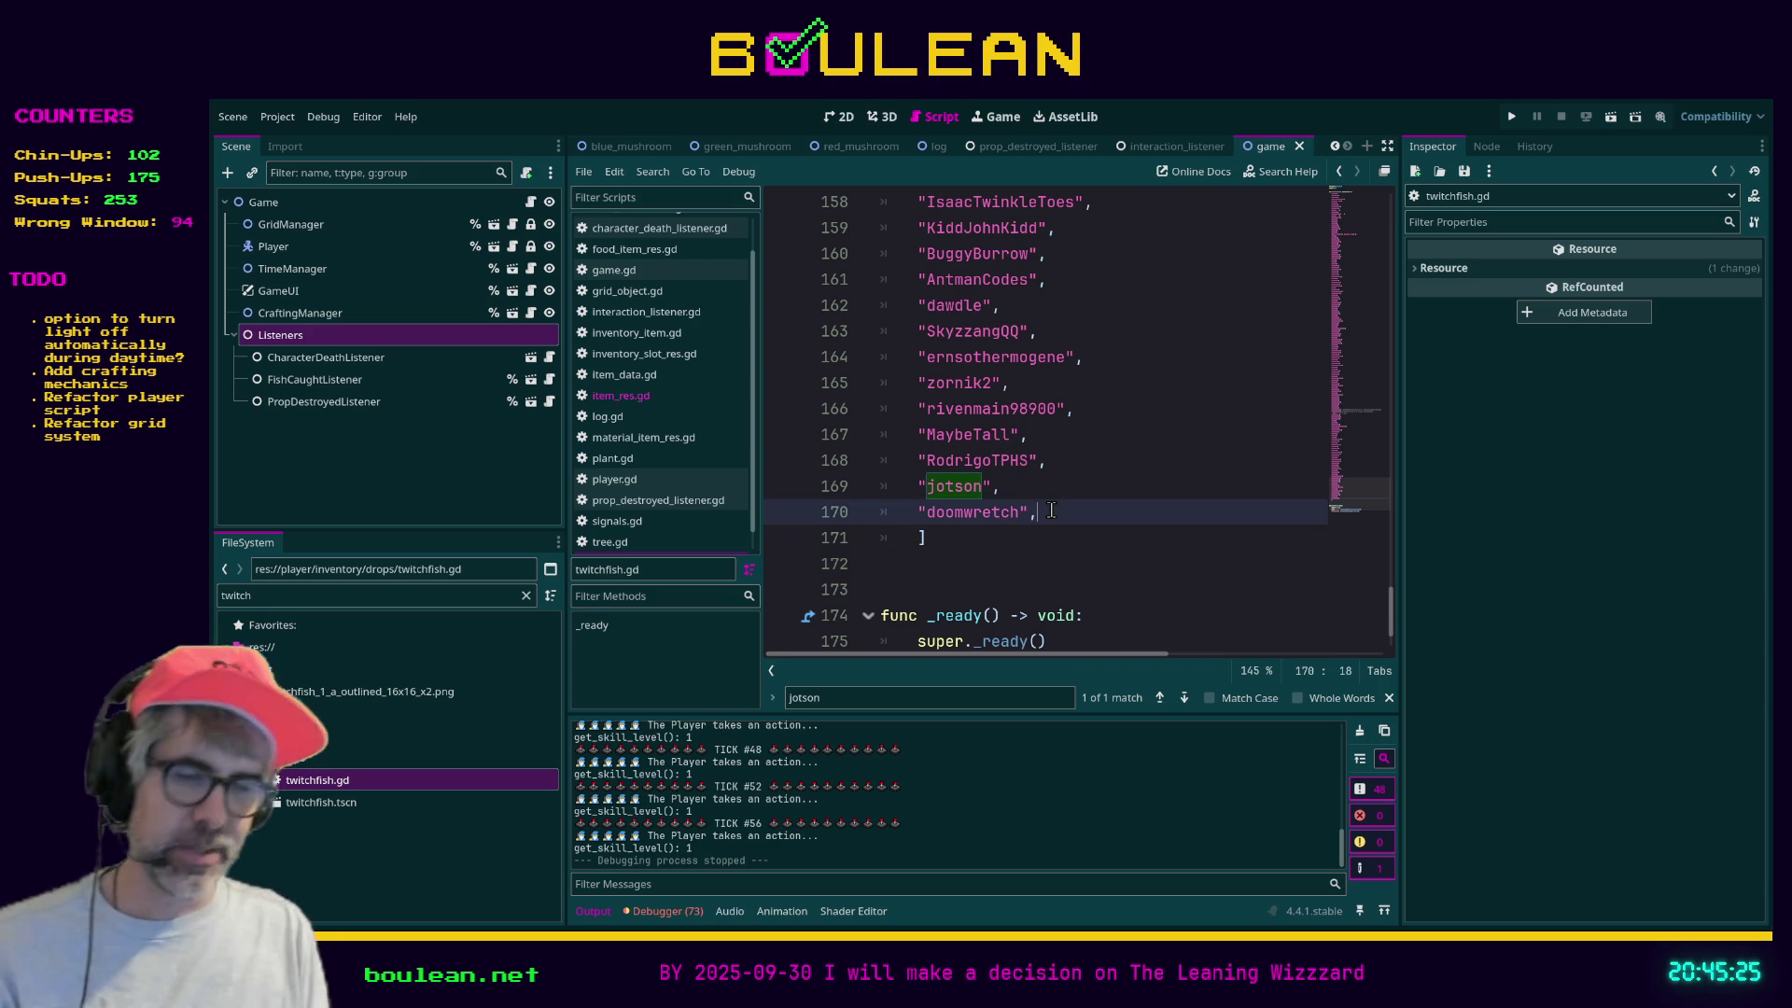
key("Escape")
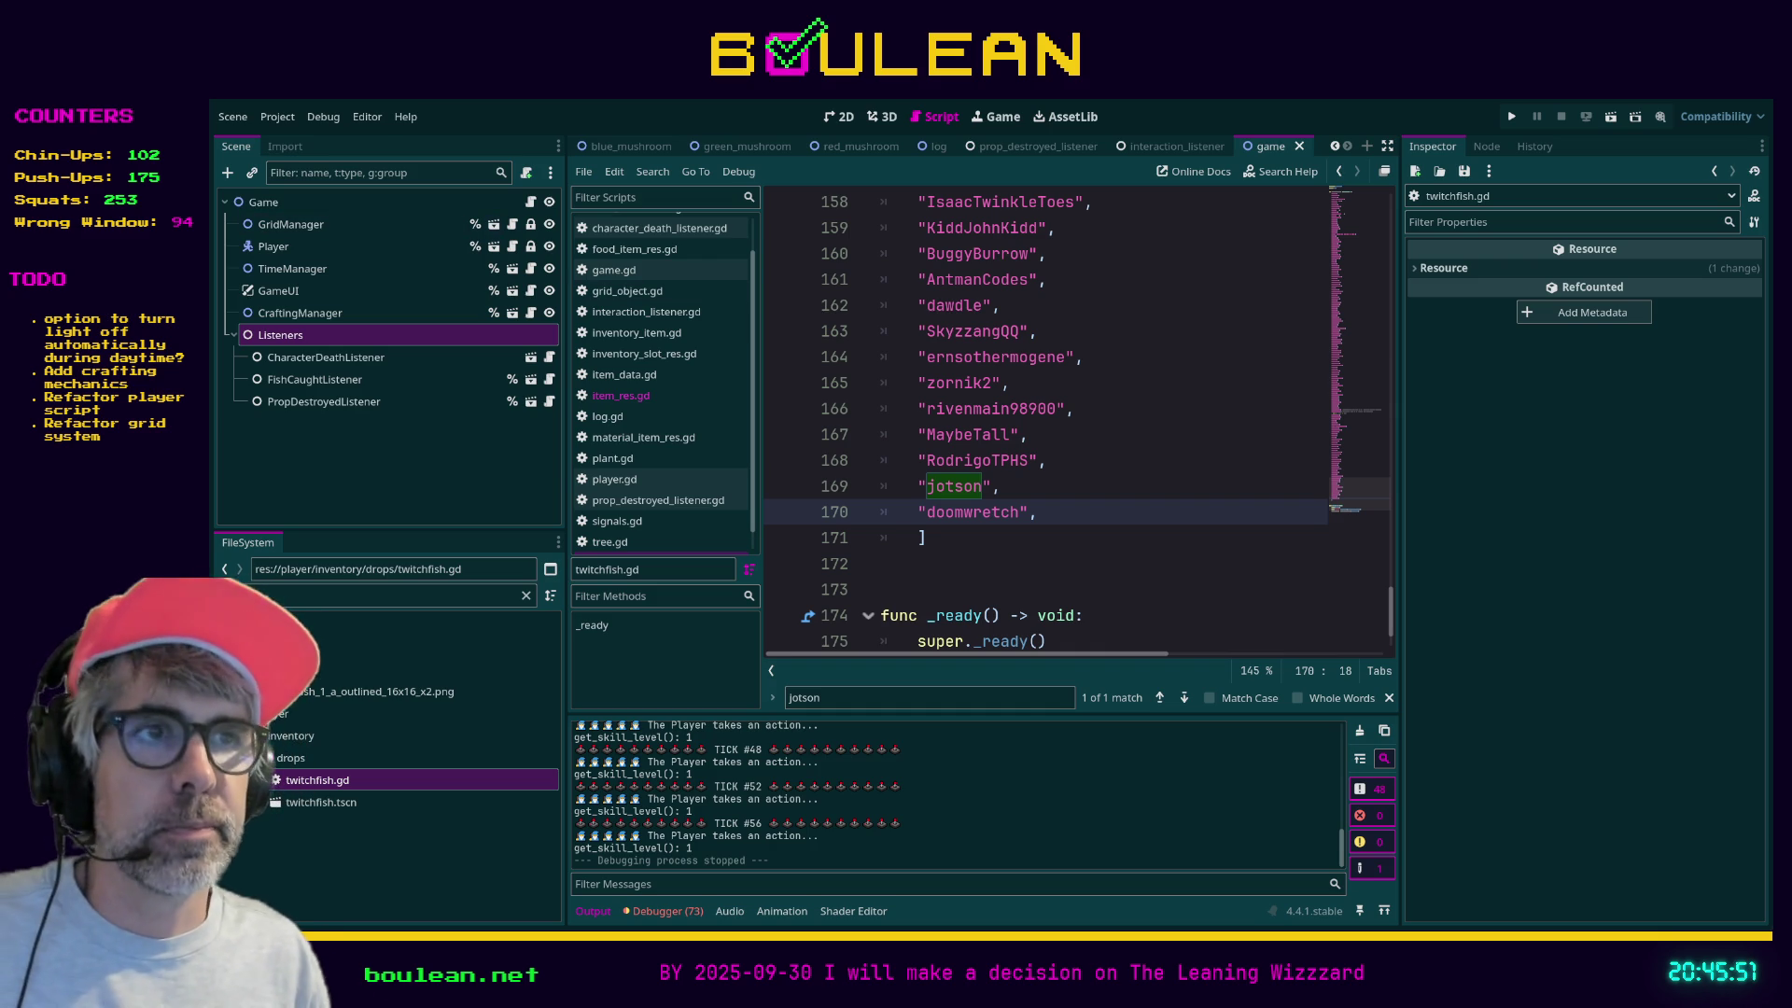
- Filter the FileSystem dock for 'items' to locate res://game/items/, then clear the filter
left_click(1004, 563)
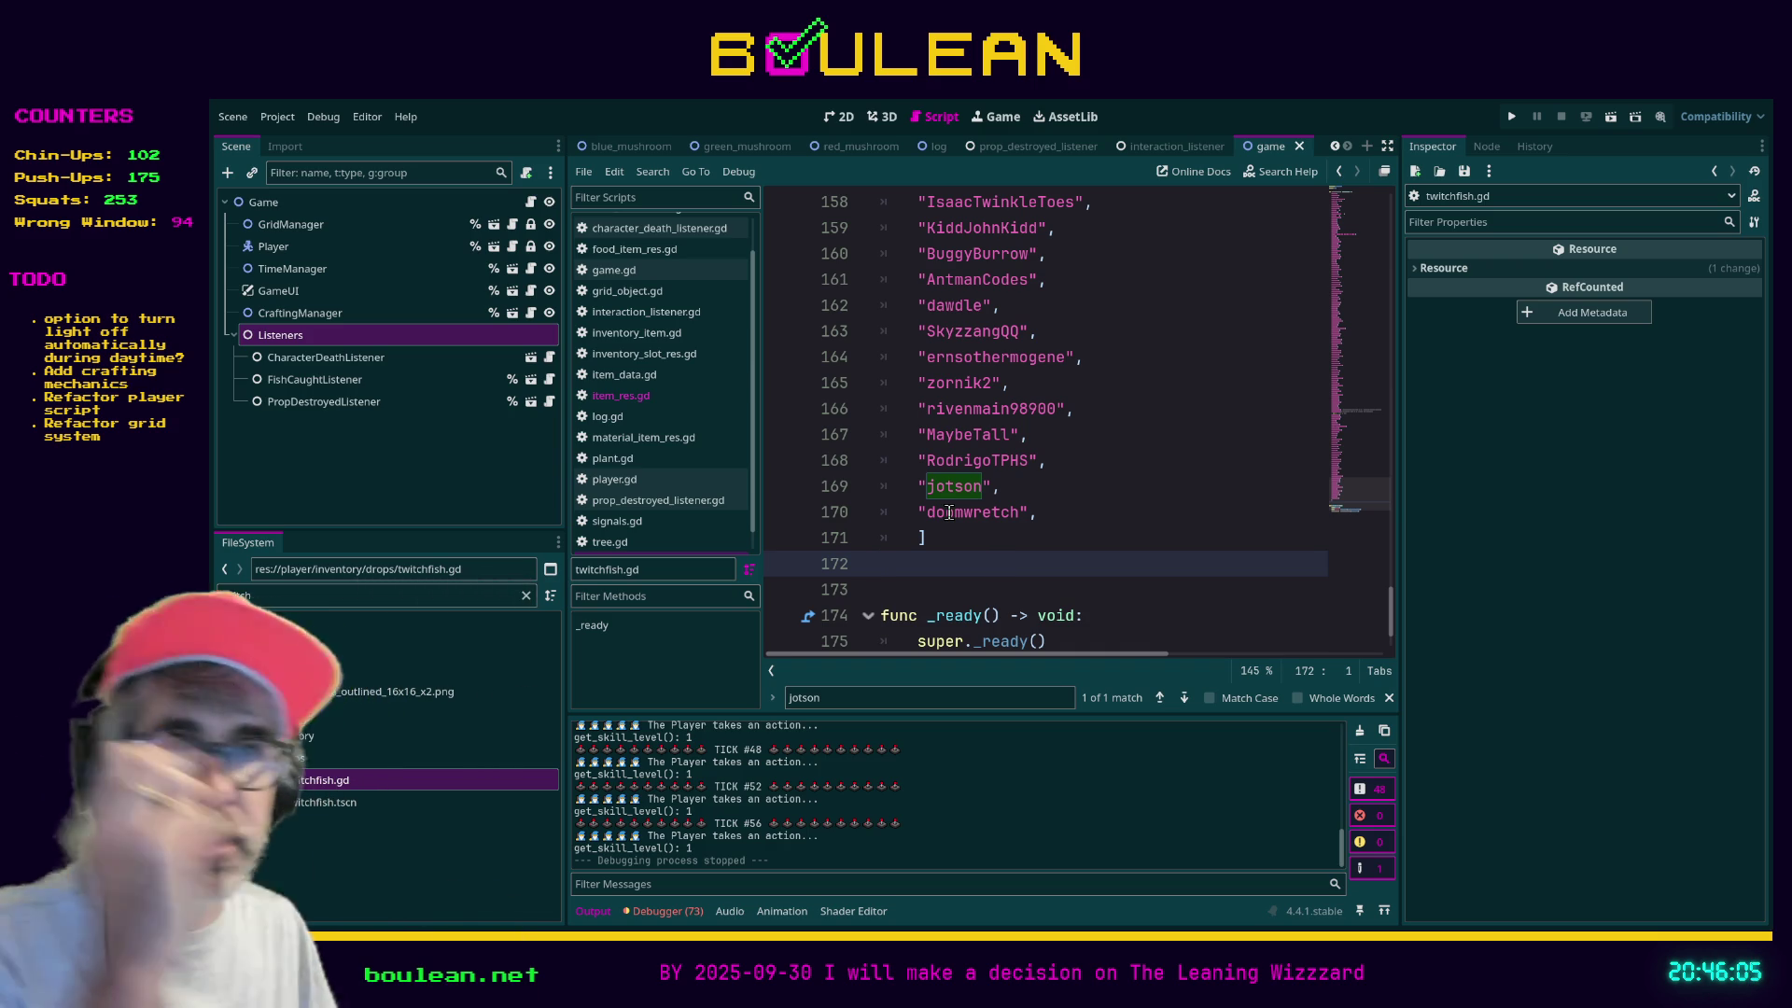
left_click(1103, 417)
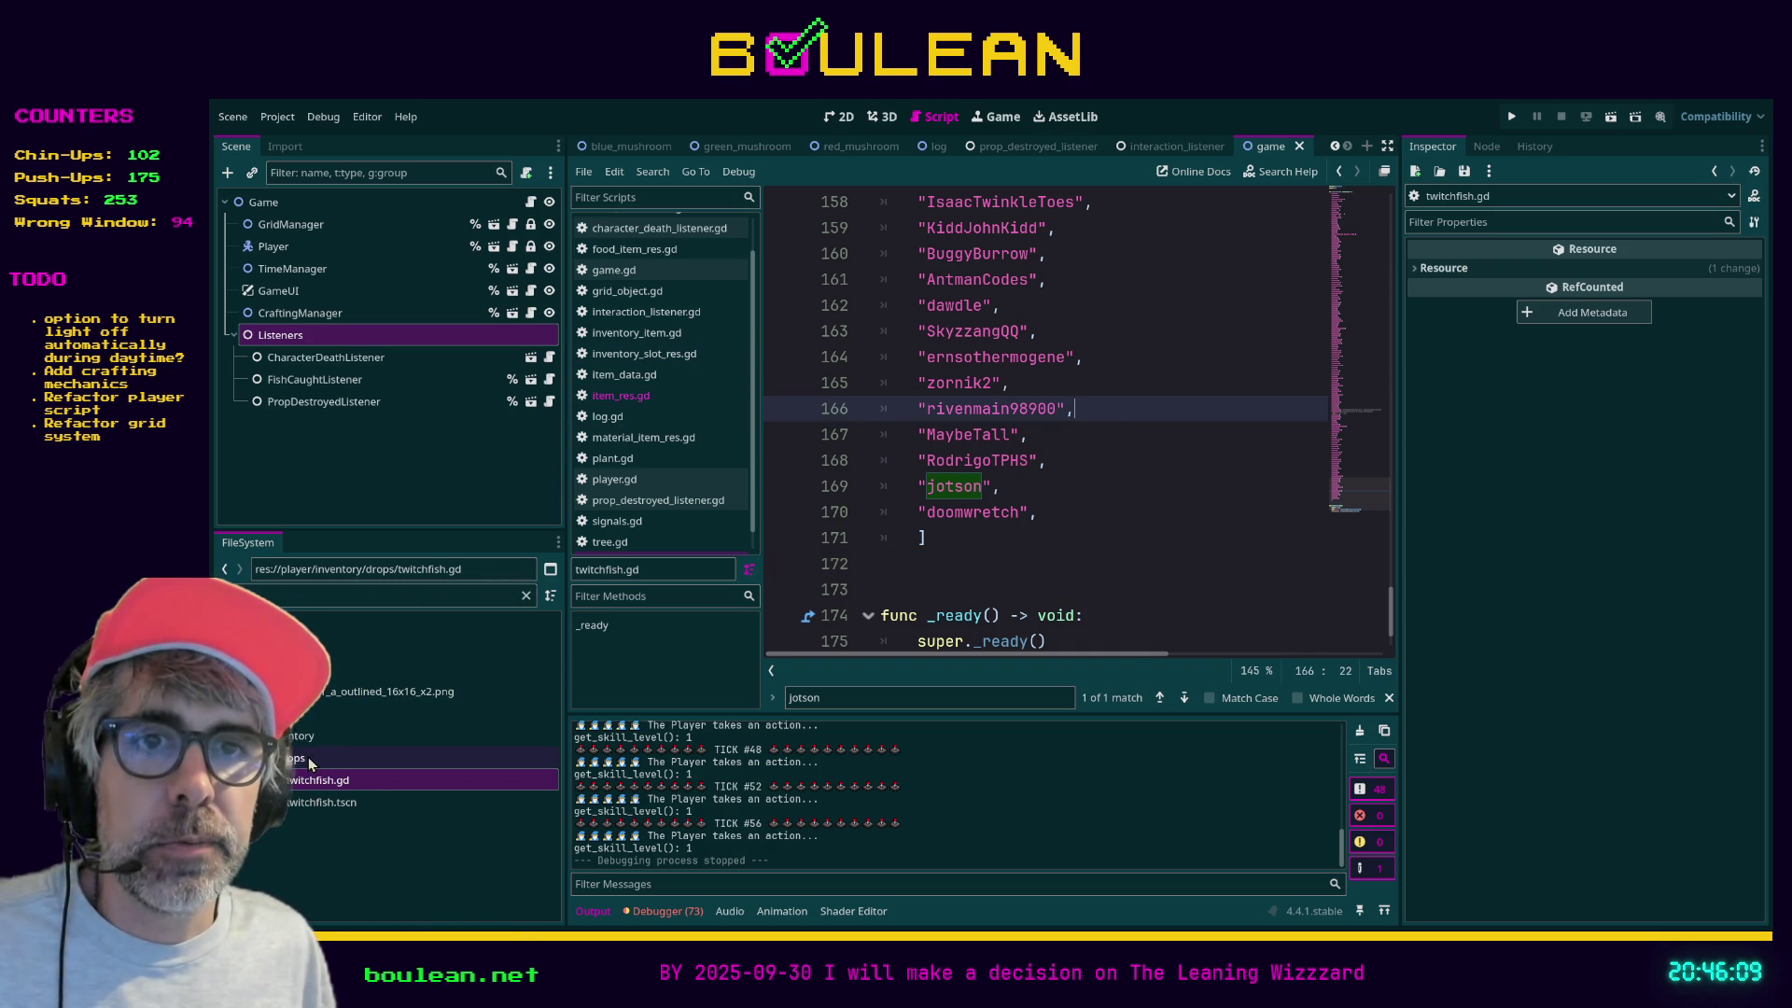
left_click(525, 596)
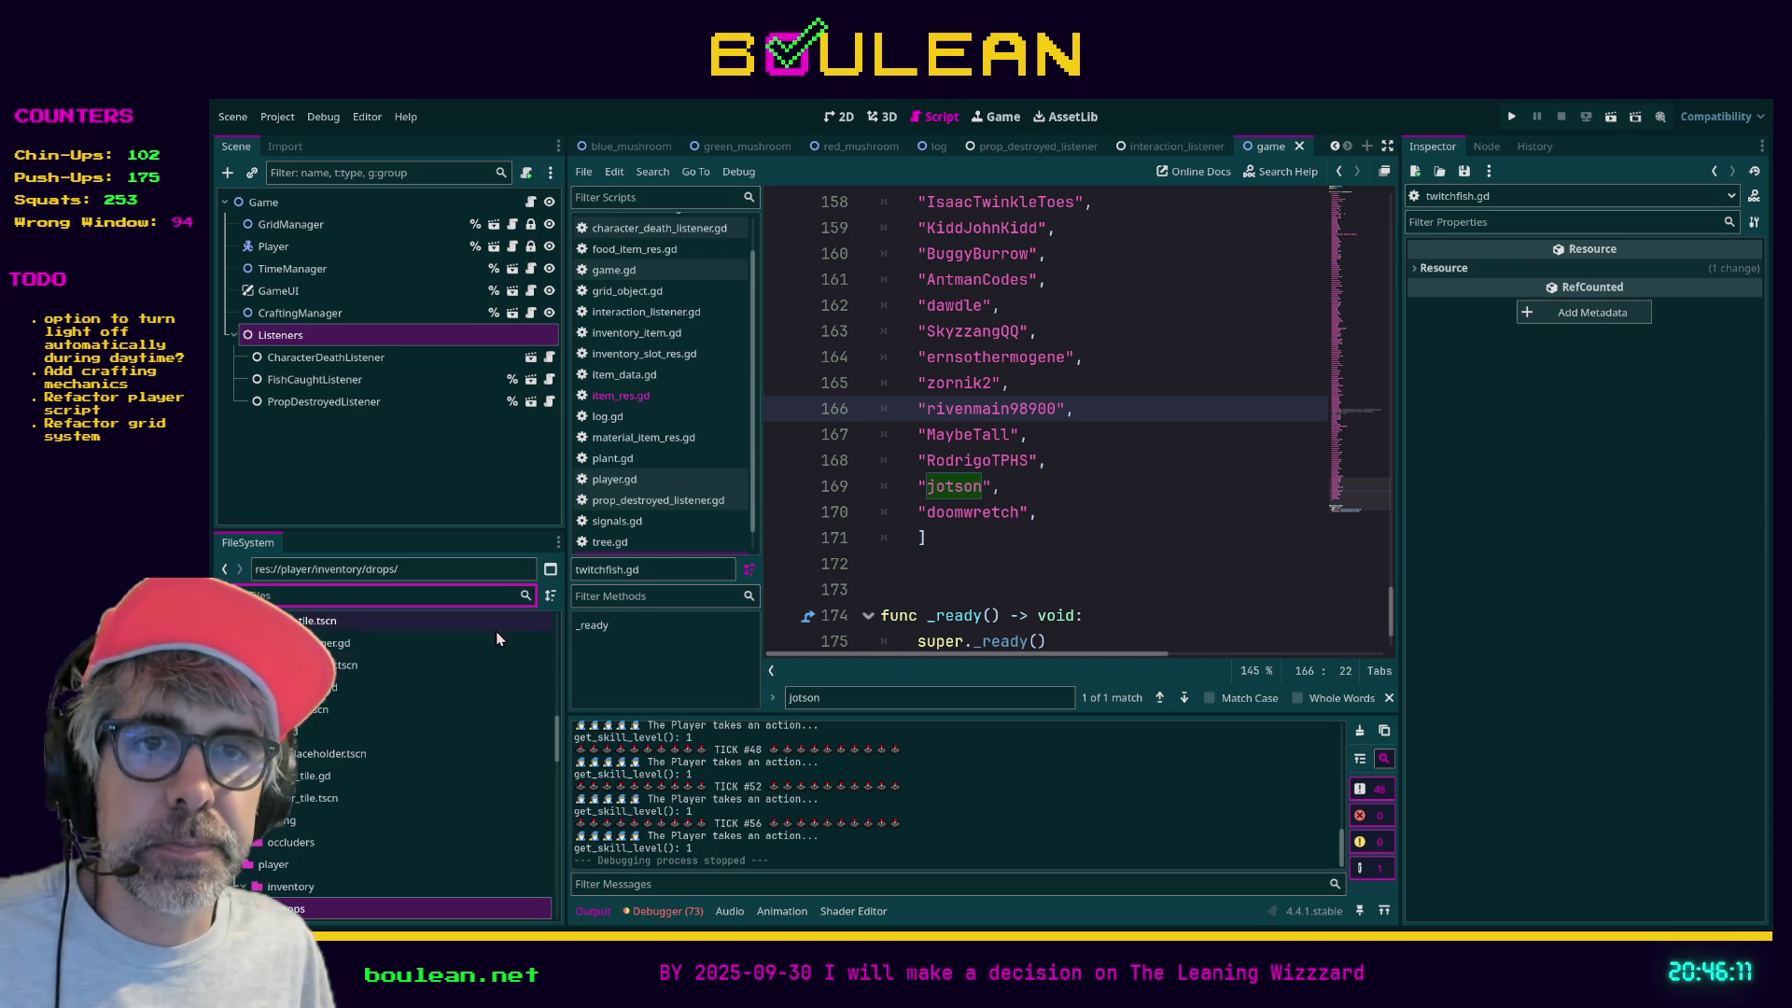
scroll(343, 619, "up", 2)
type("items")
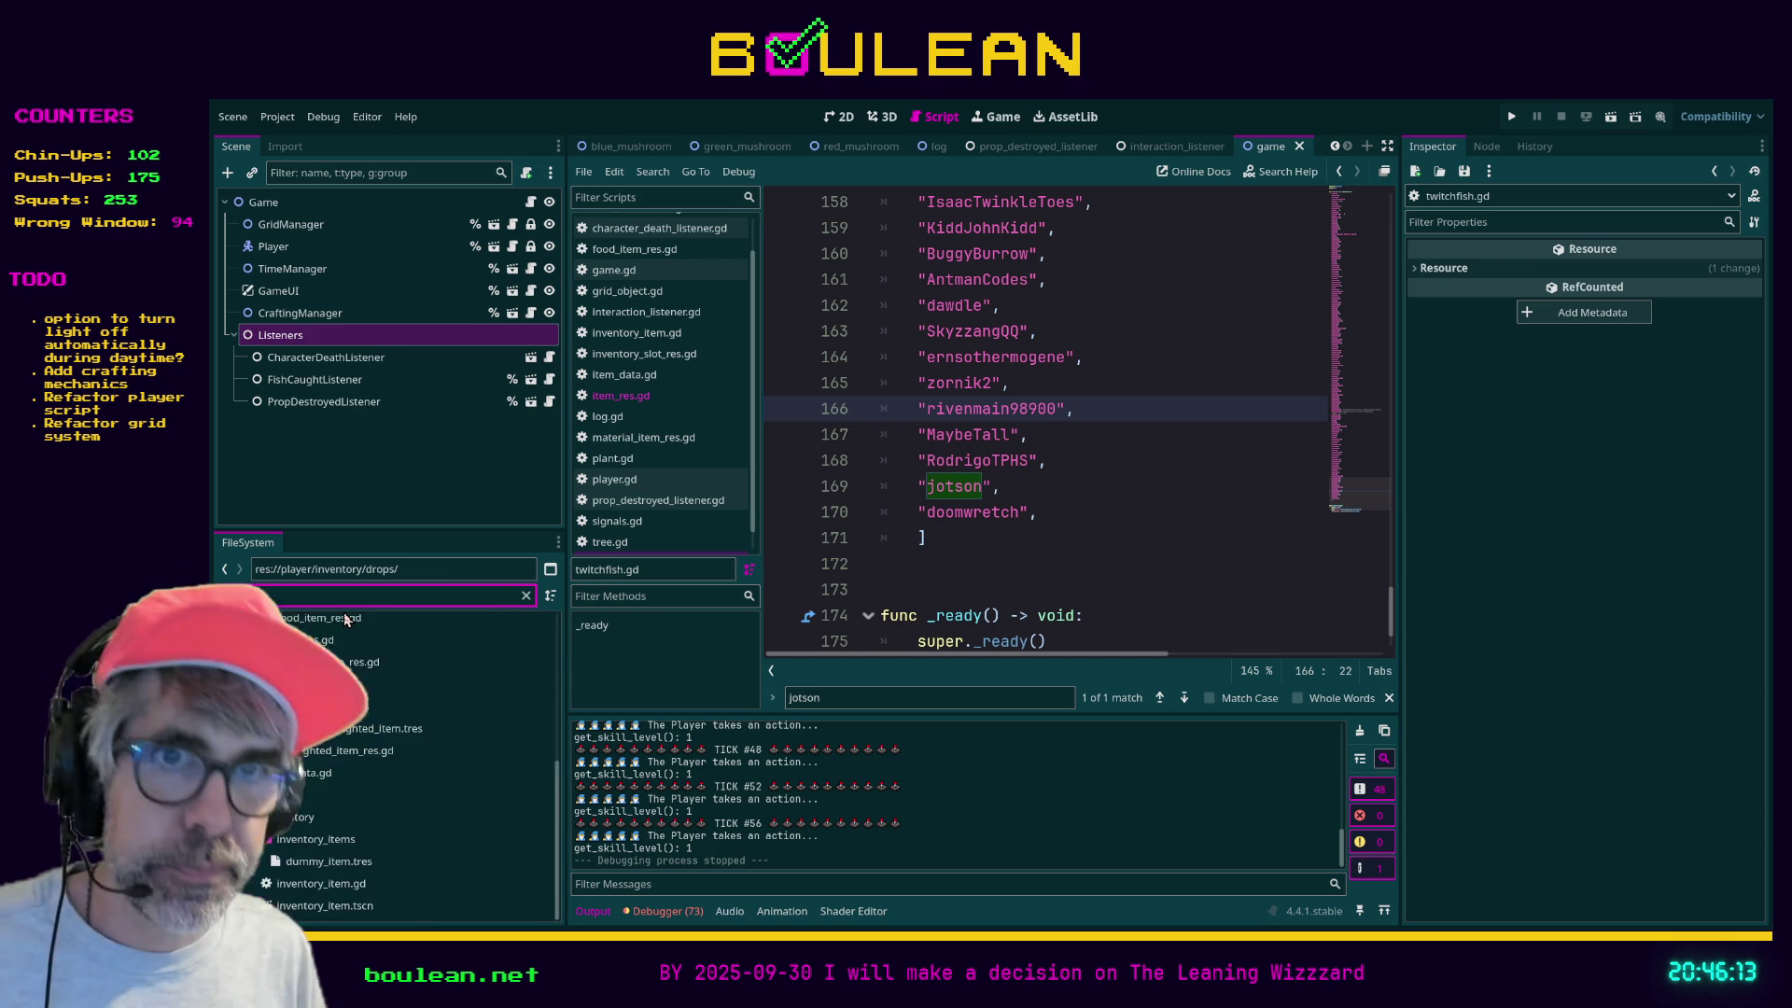
key("Down")
left_click(525, 596)
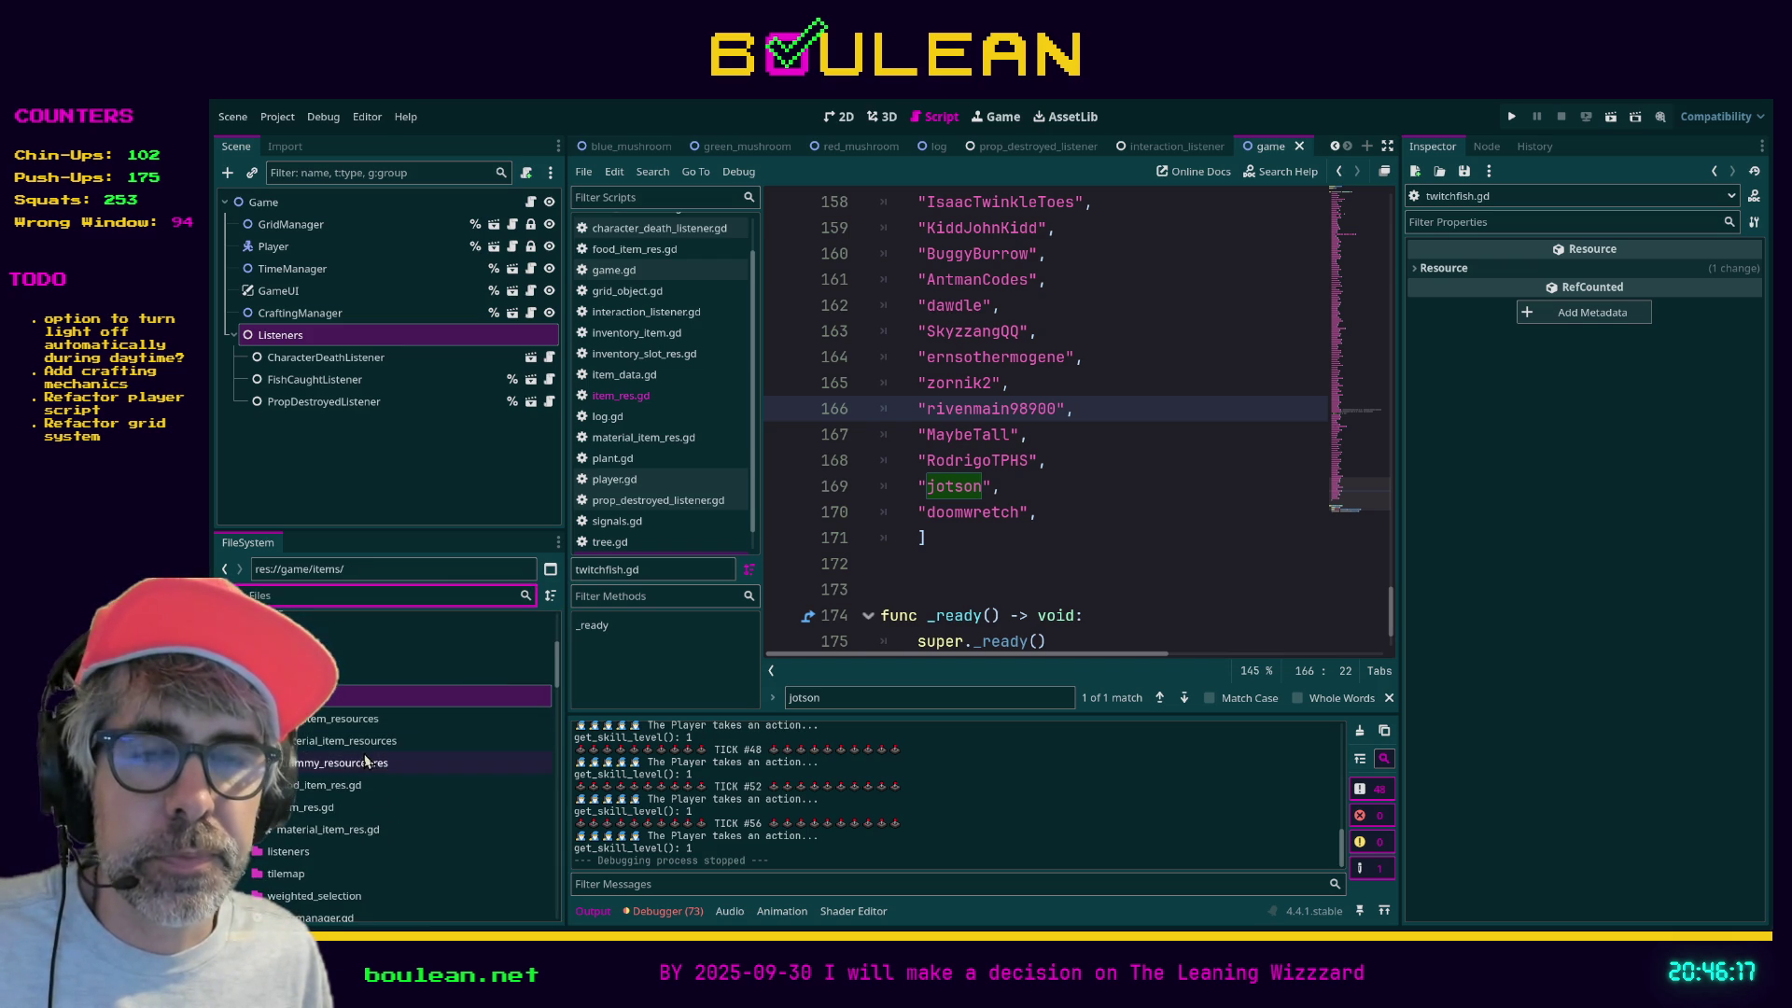
scroll(407, 736, "down", 1)
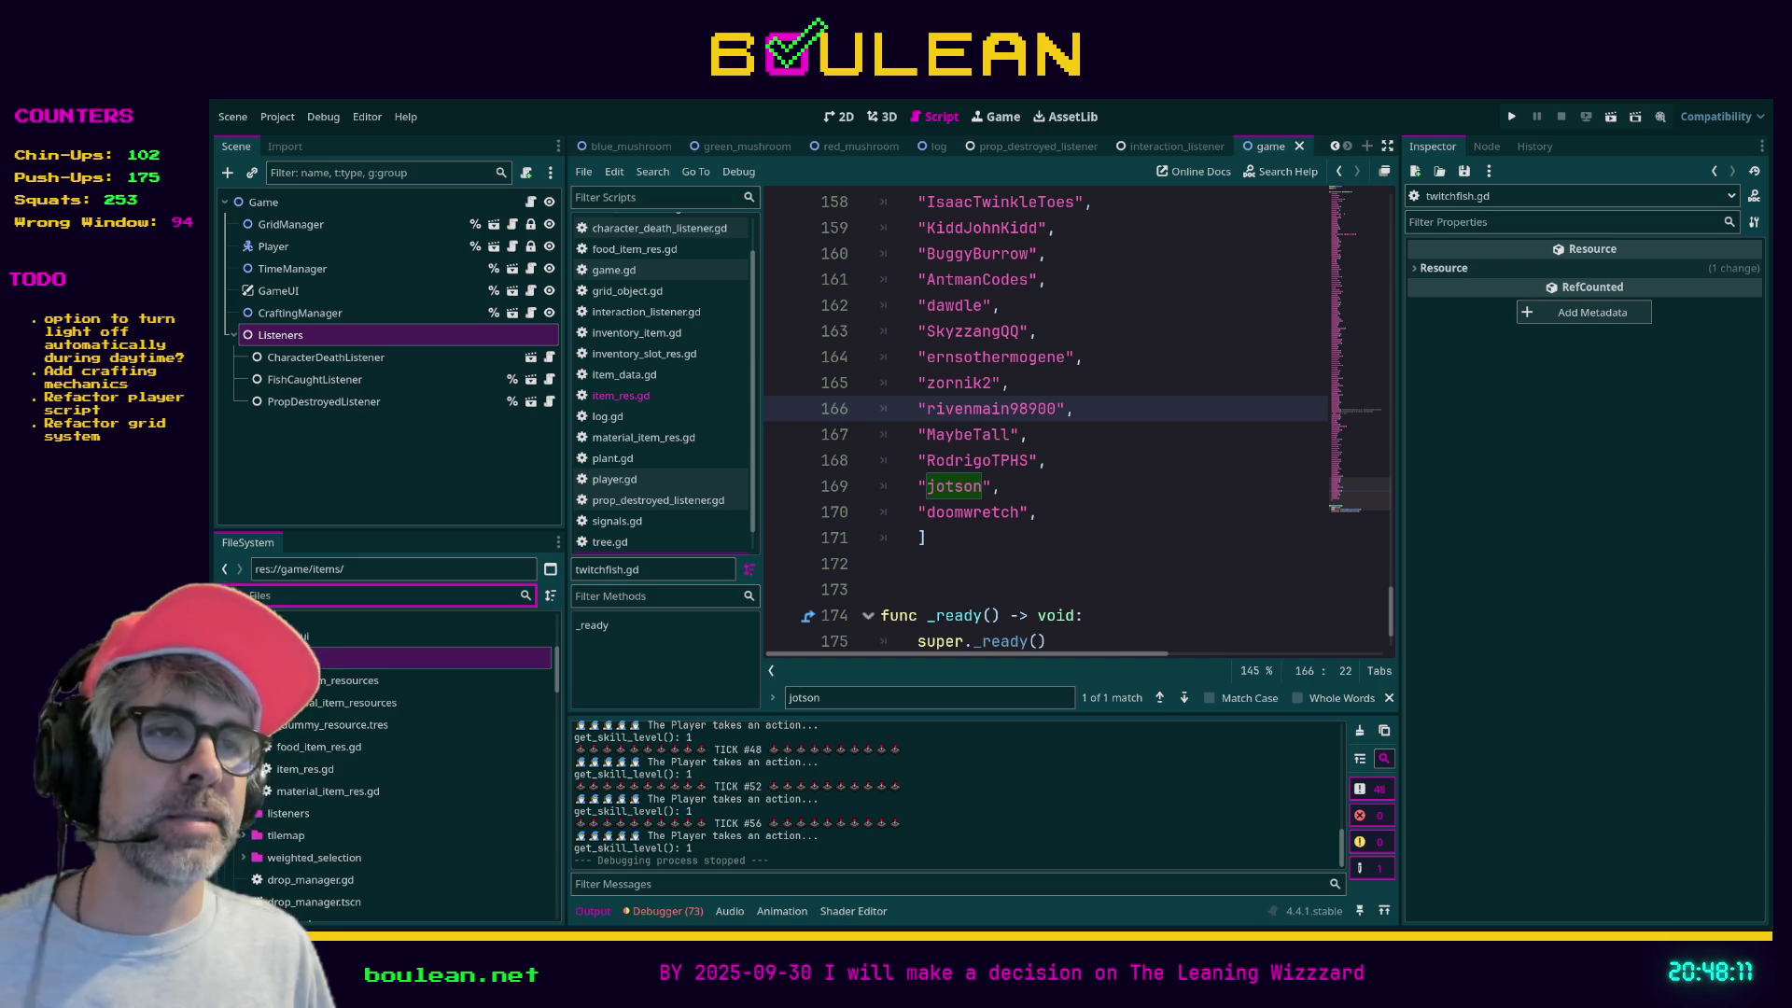
left_click(980, 589)
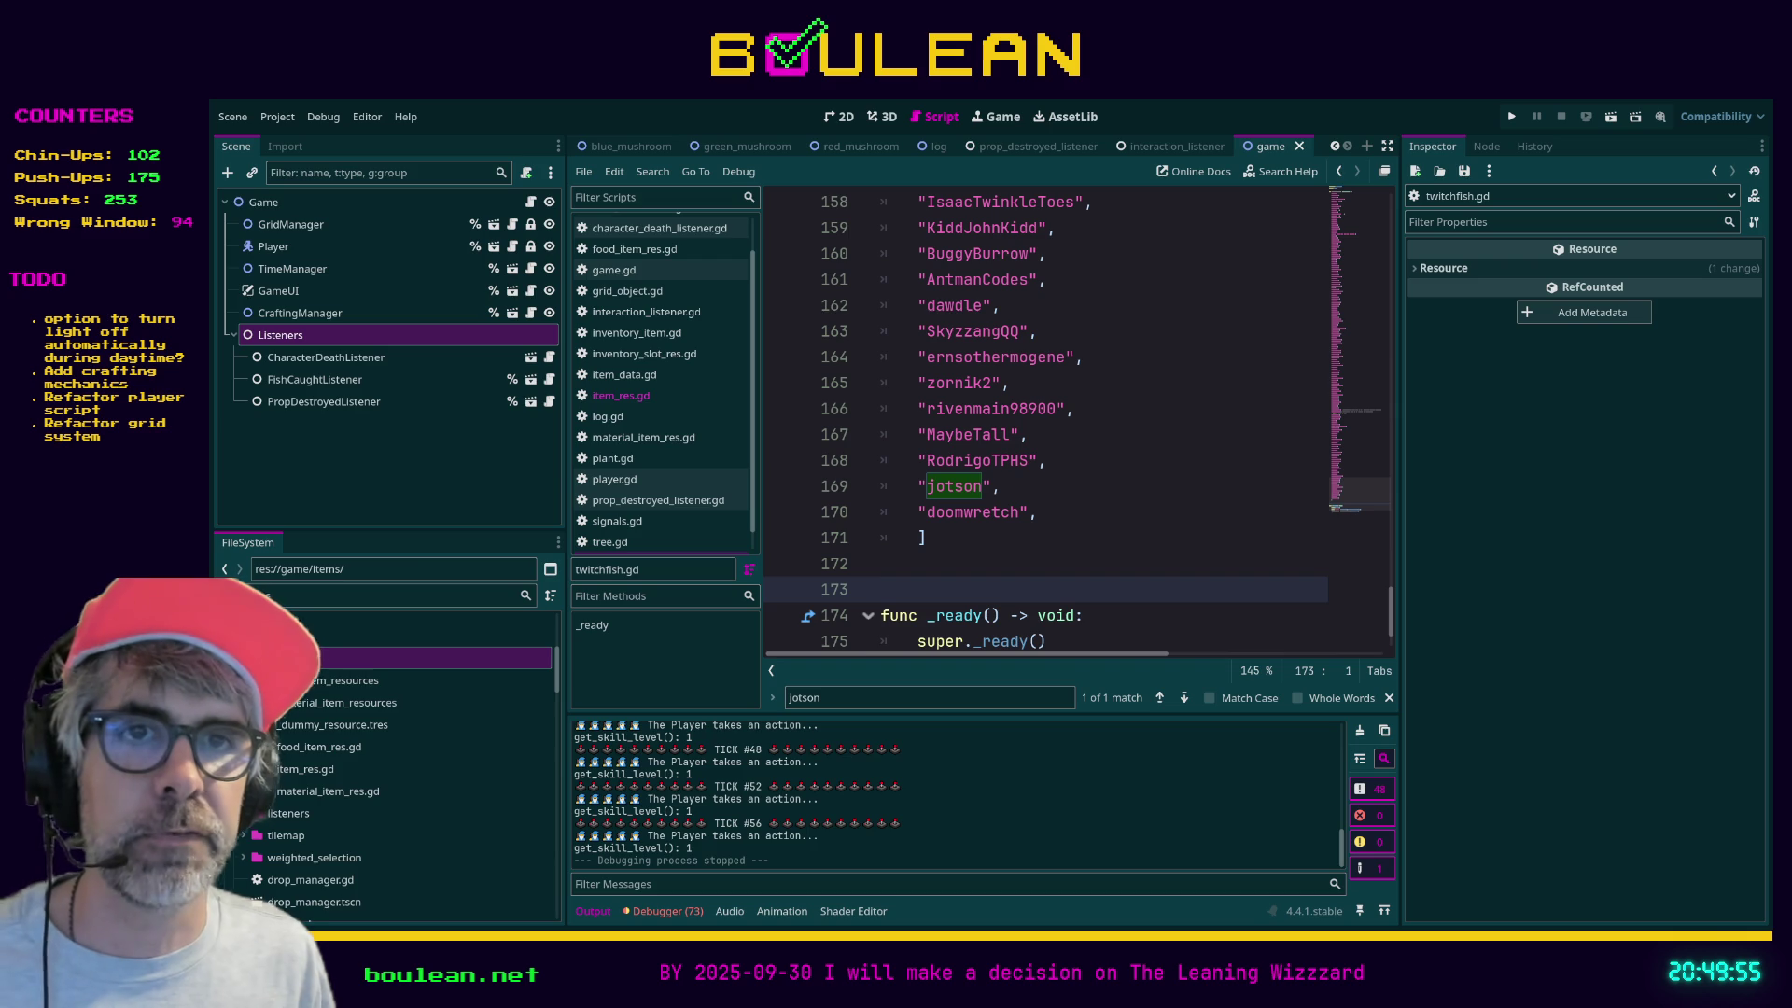
left_click(311, 705)
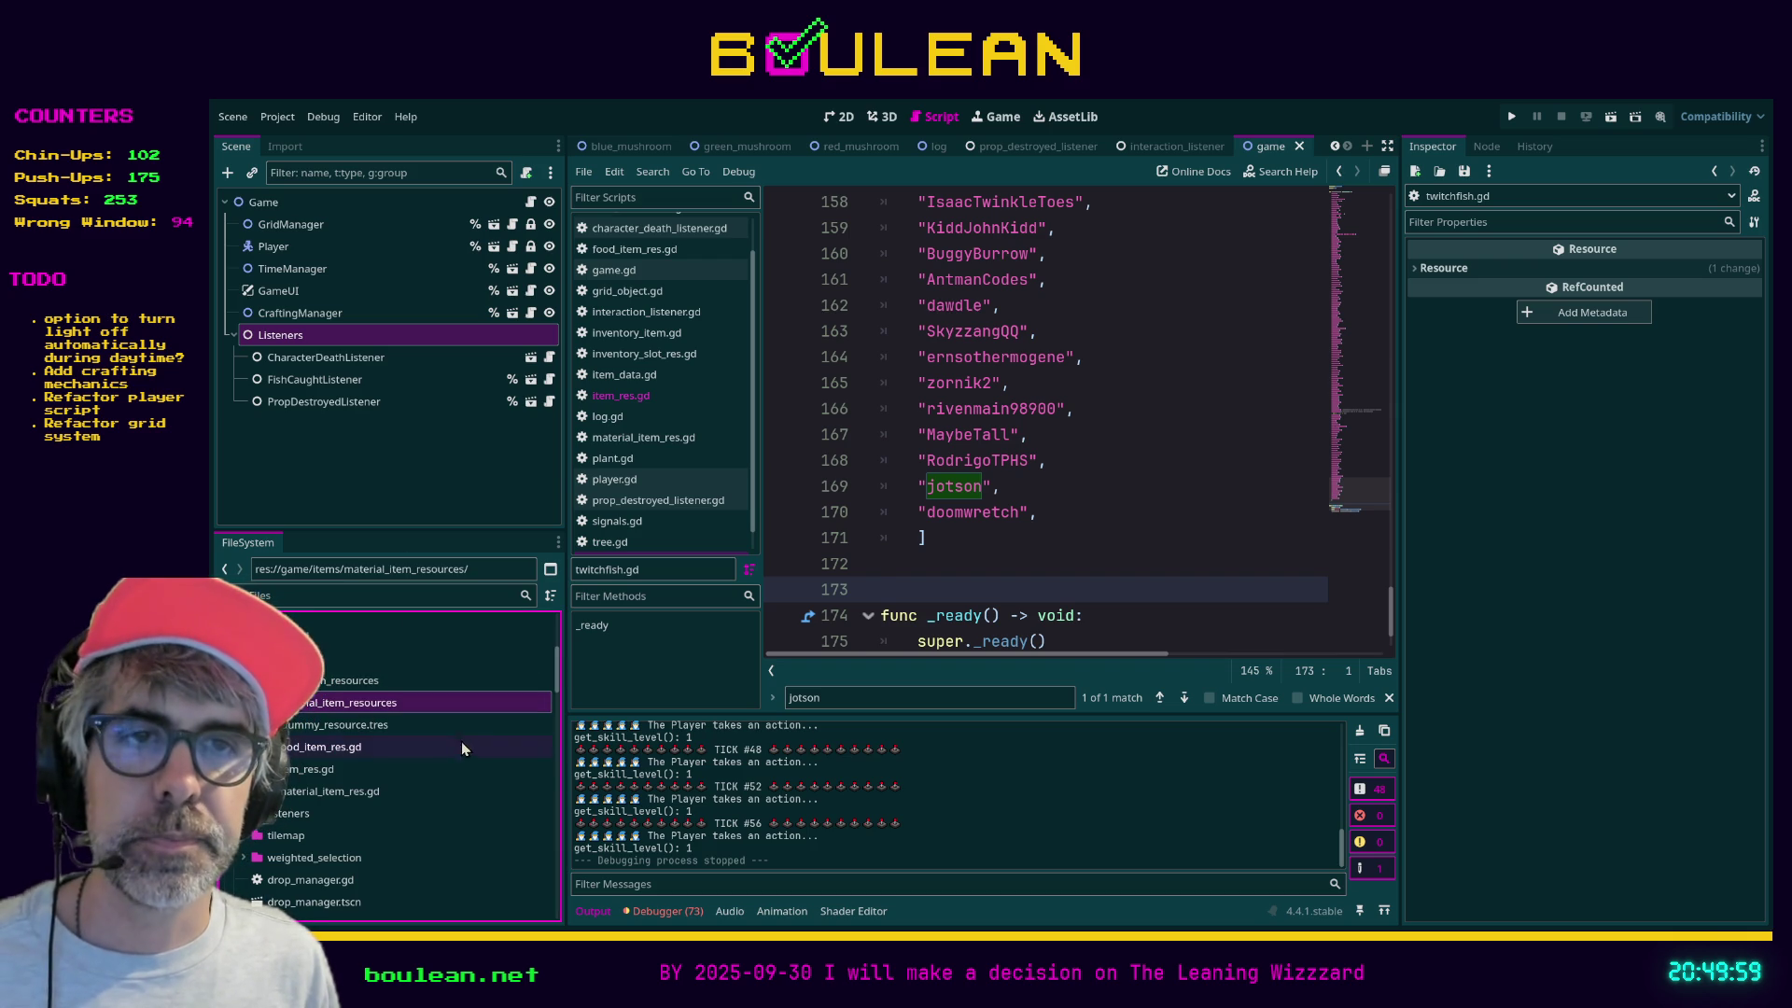
- Open item_res.gd, then inspect berry.tres from the food_item_resources folder in the Inspector
left_click_drag(568, 715, 575, 715)
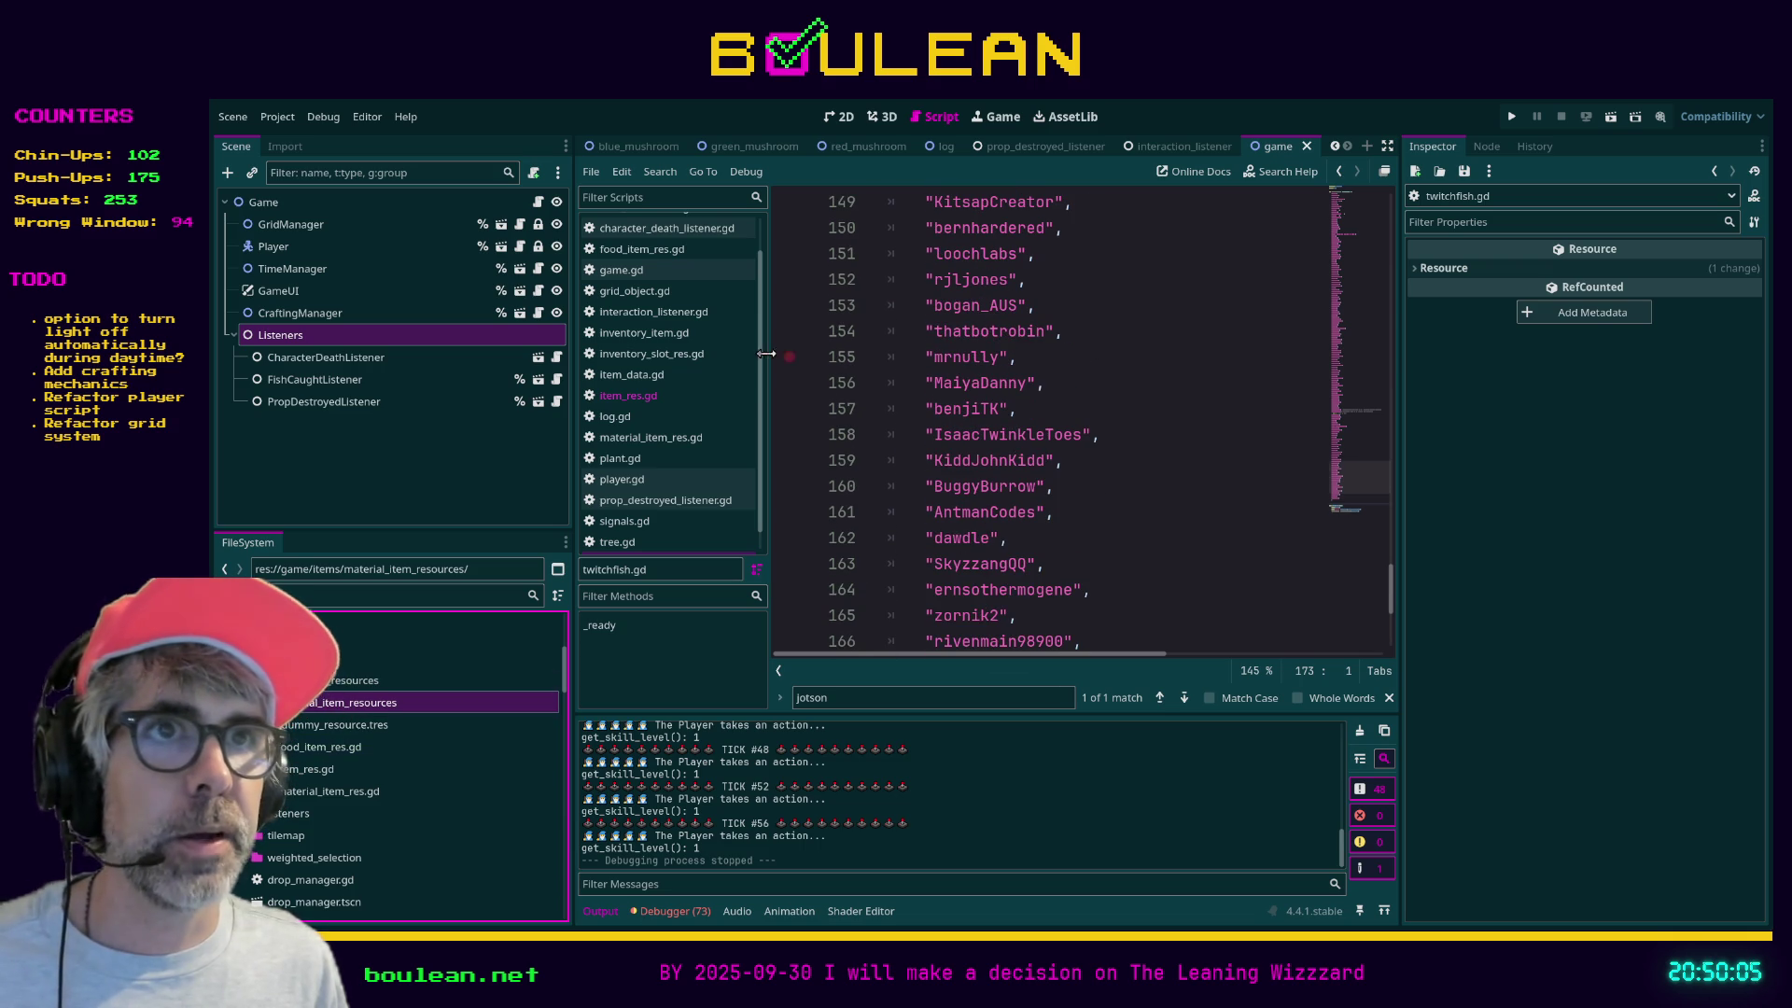
left_click(620, 398)
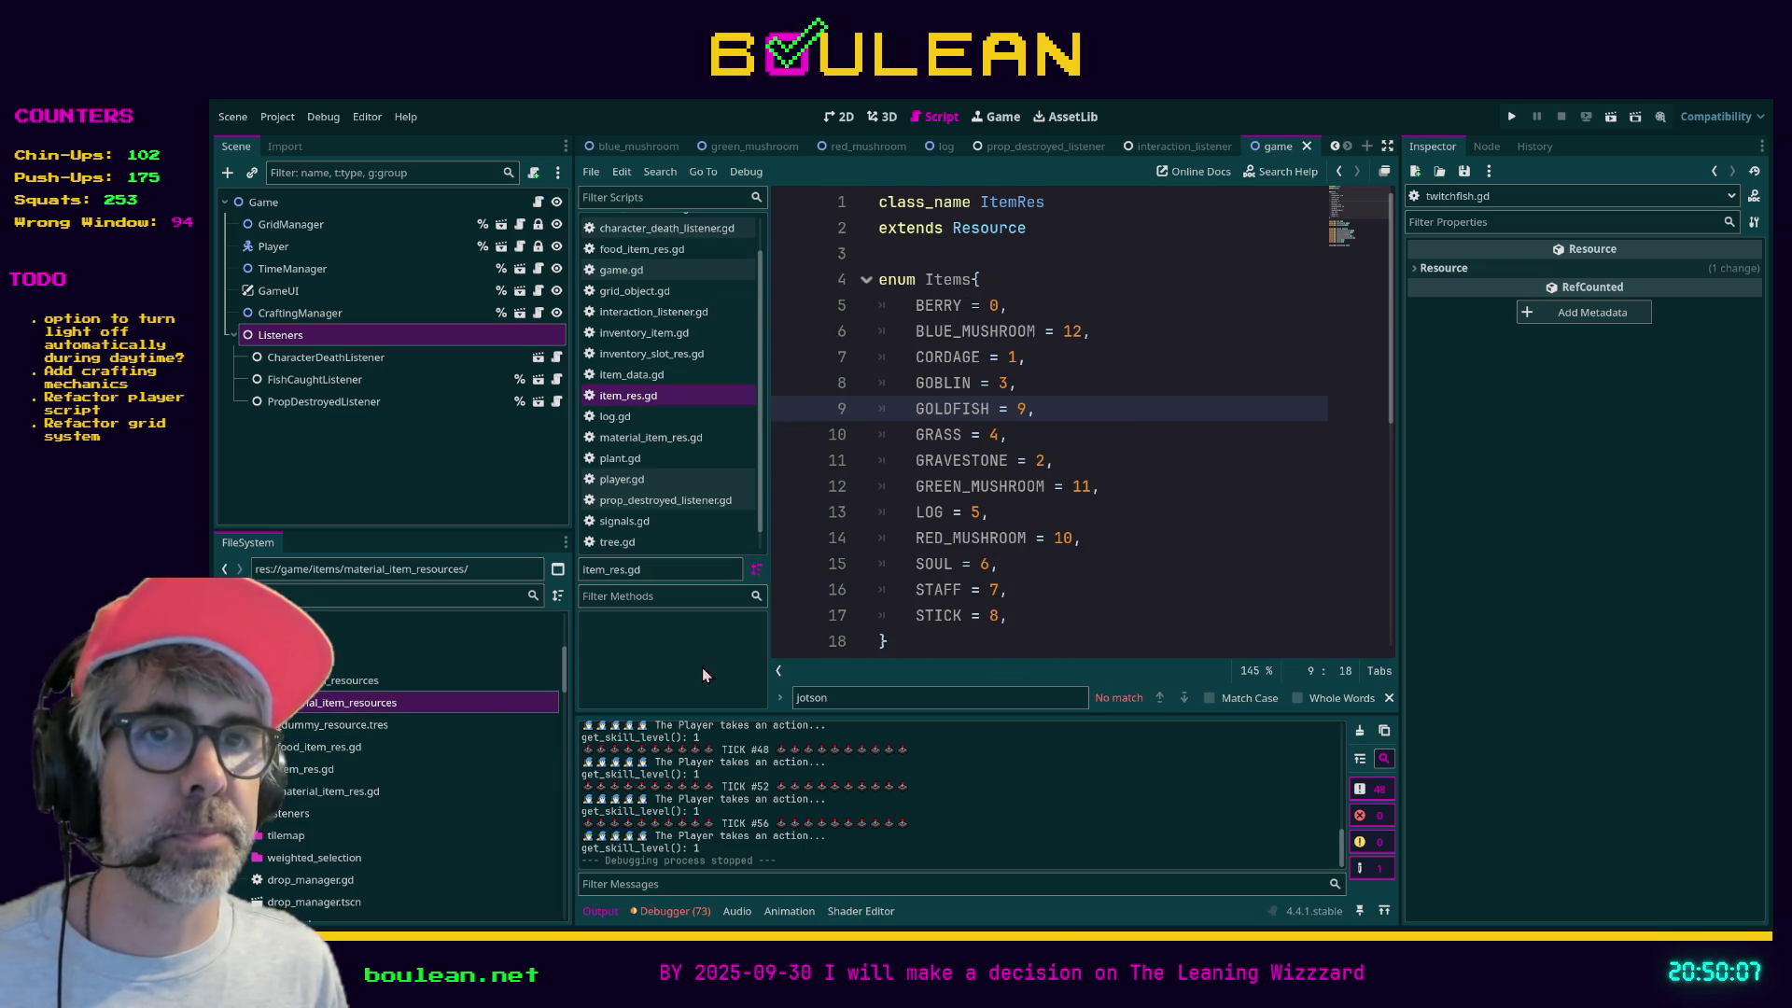
left_click(322, 680)
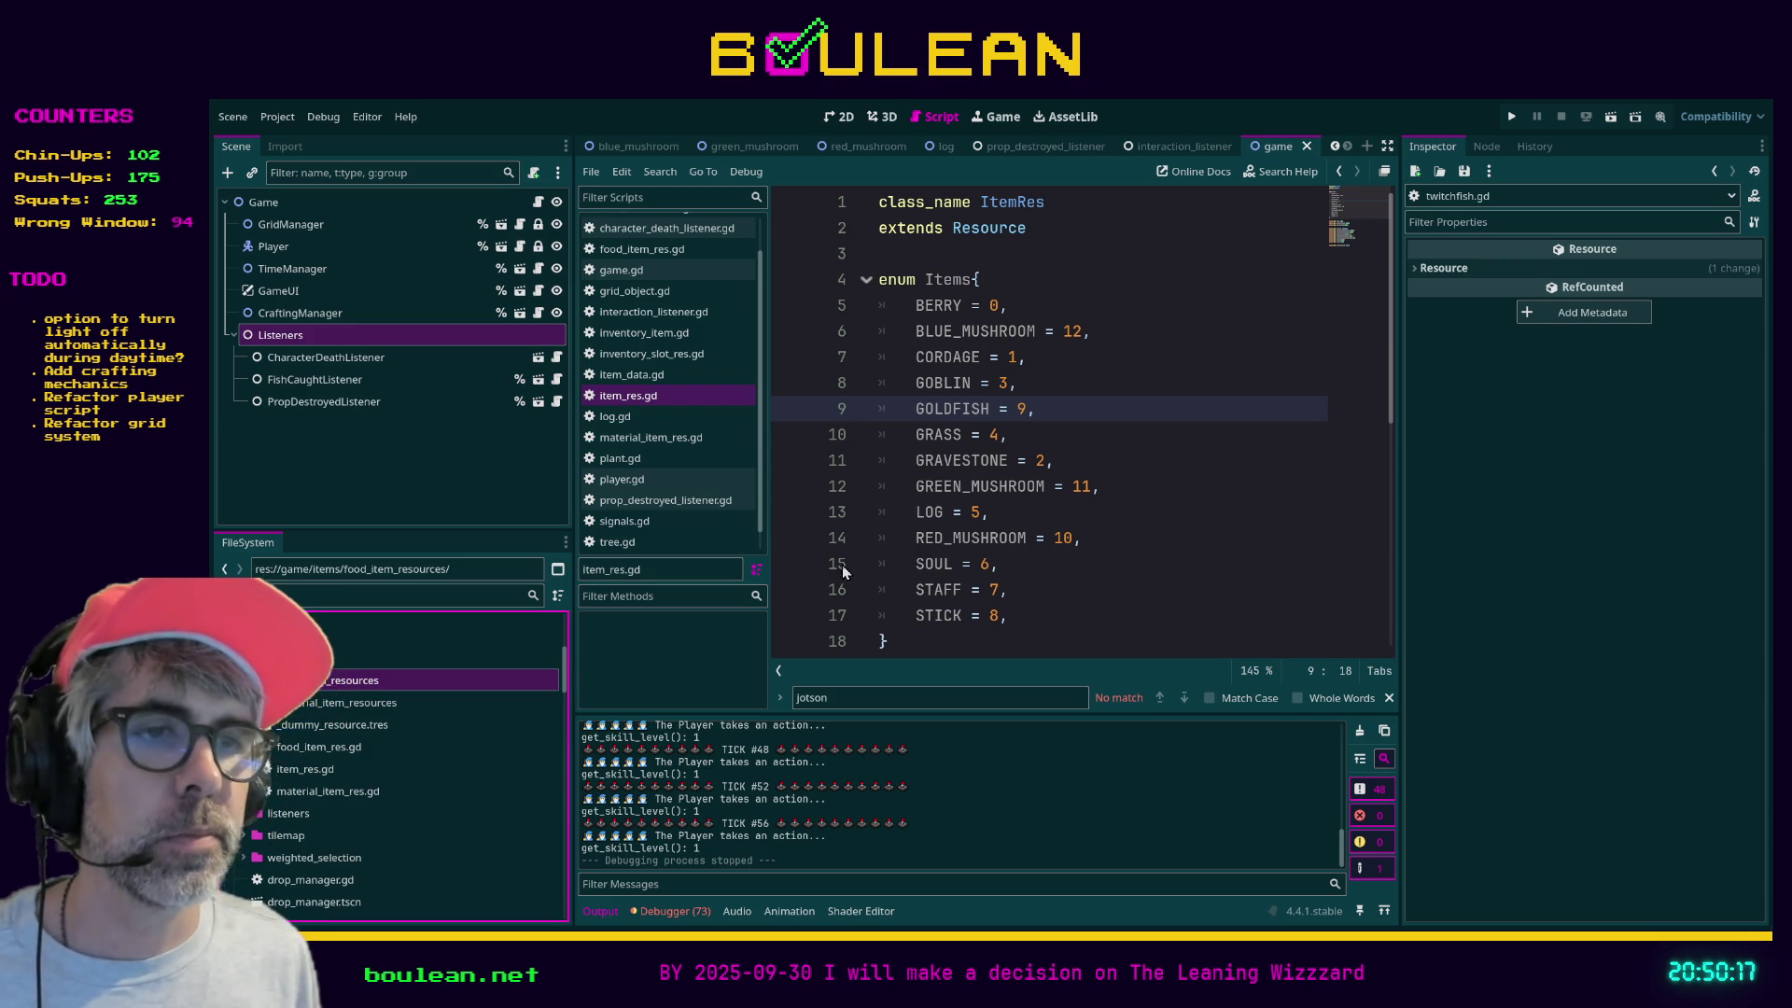
left_click(554, 754)
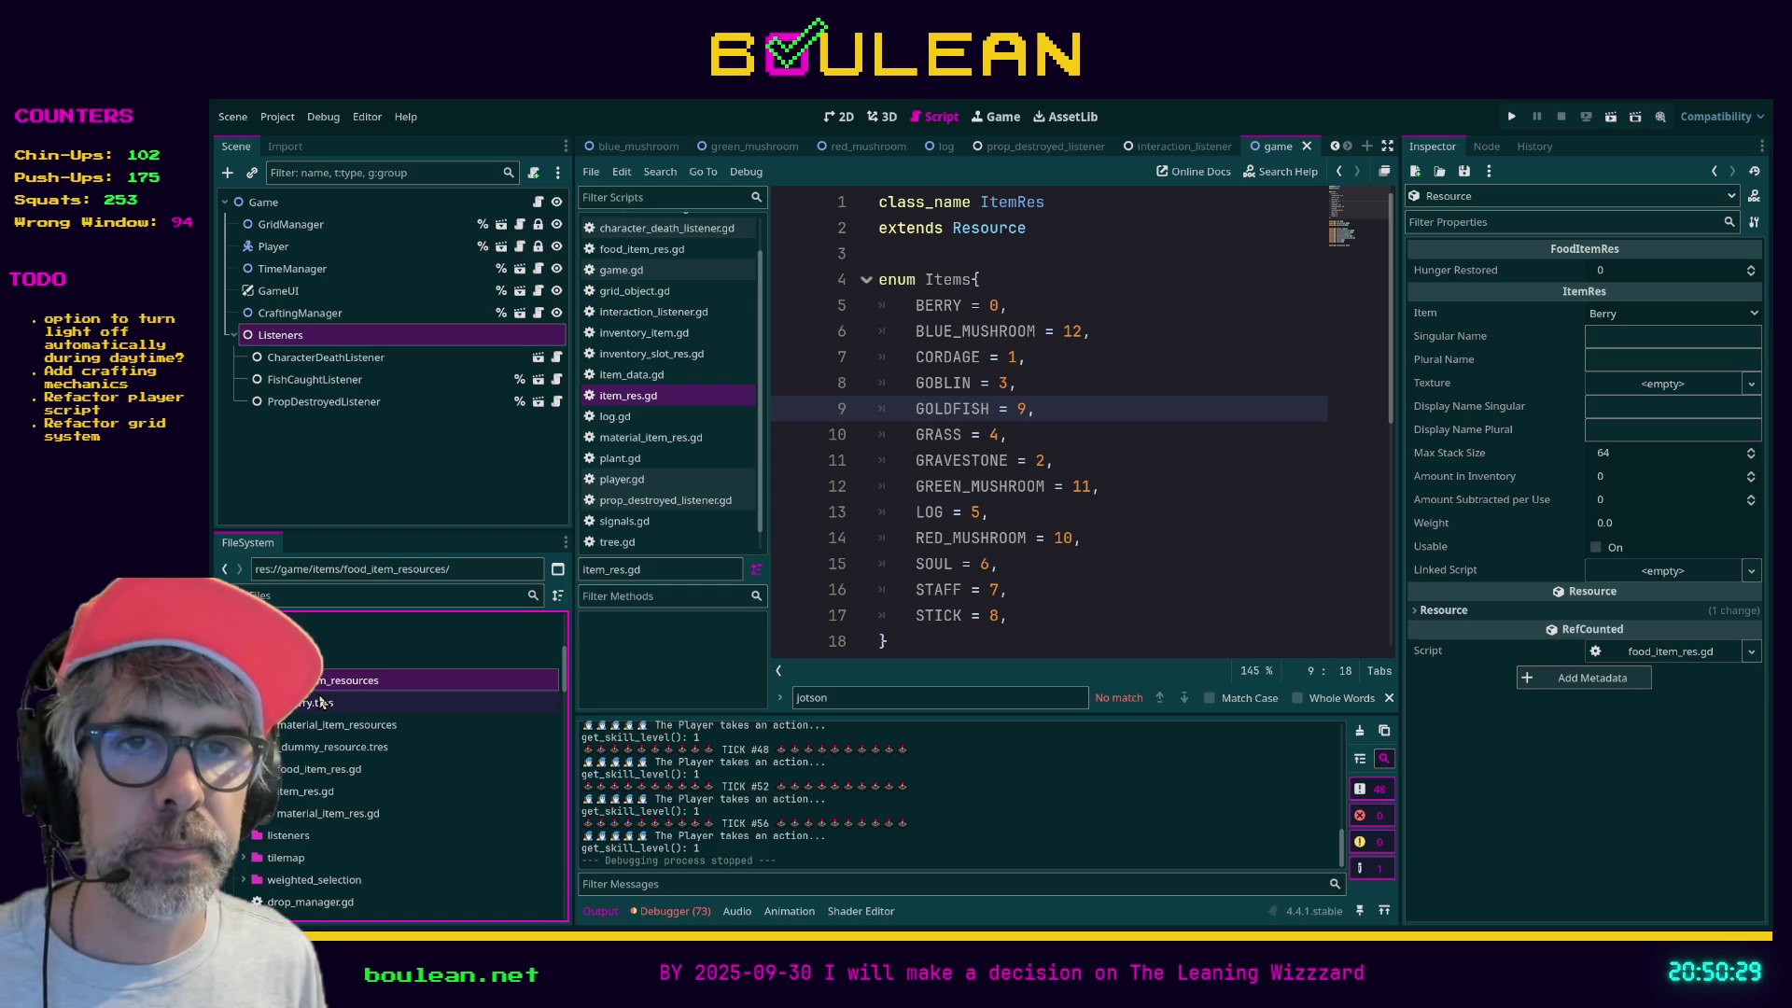
- Move food_item_res.gd into the food_item_resources folder and open it in the script editor
left_click(364, 703)
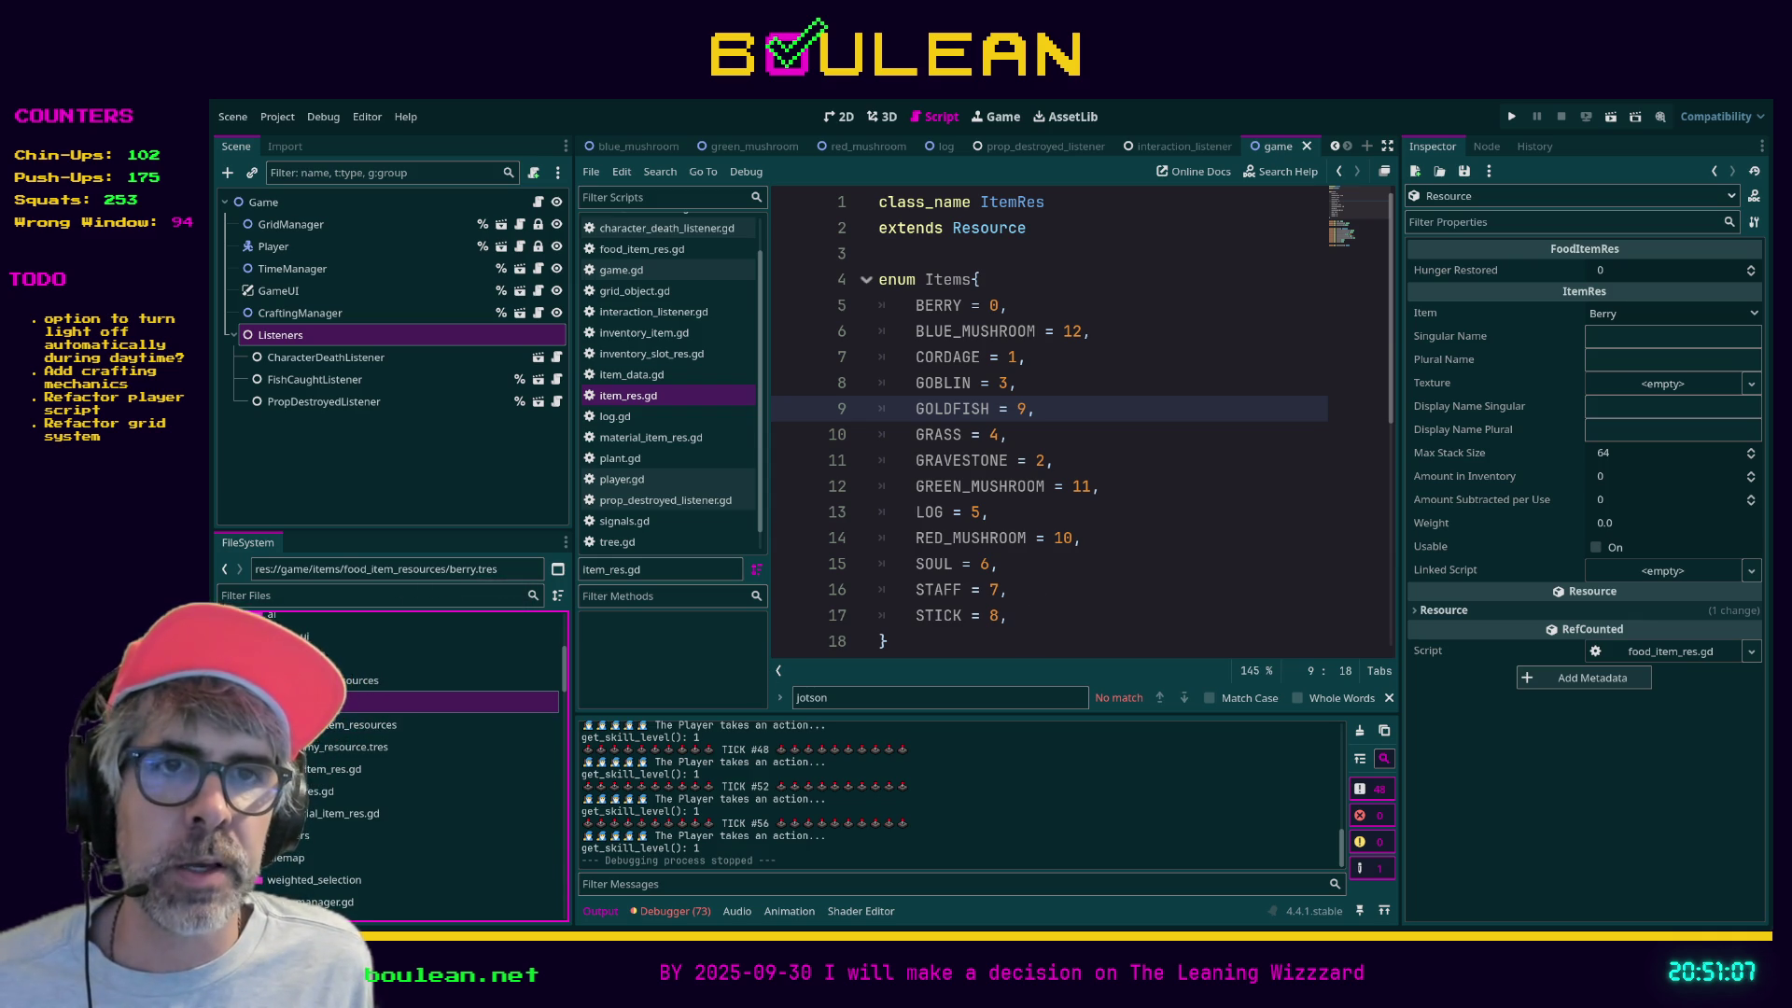
left_click(313, 770)
left_click_drag(313, 776, 339, 688)
double_click(328, 724)
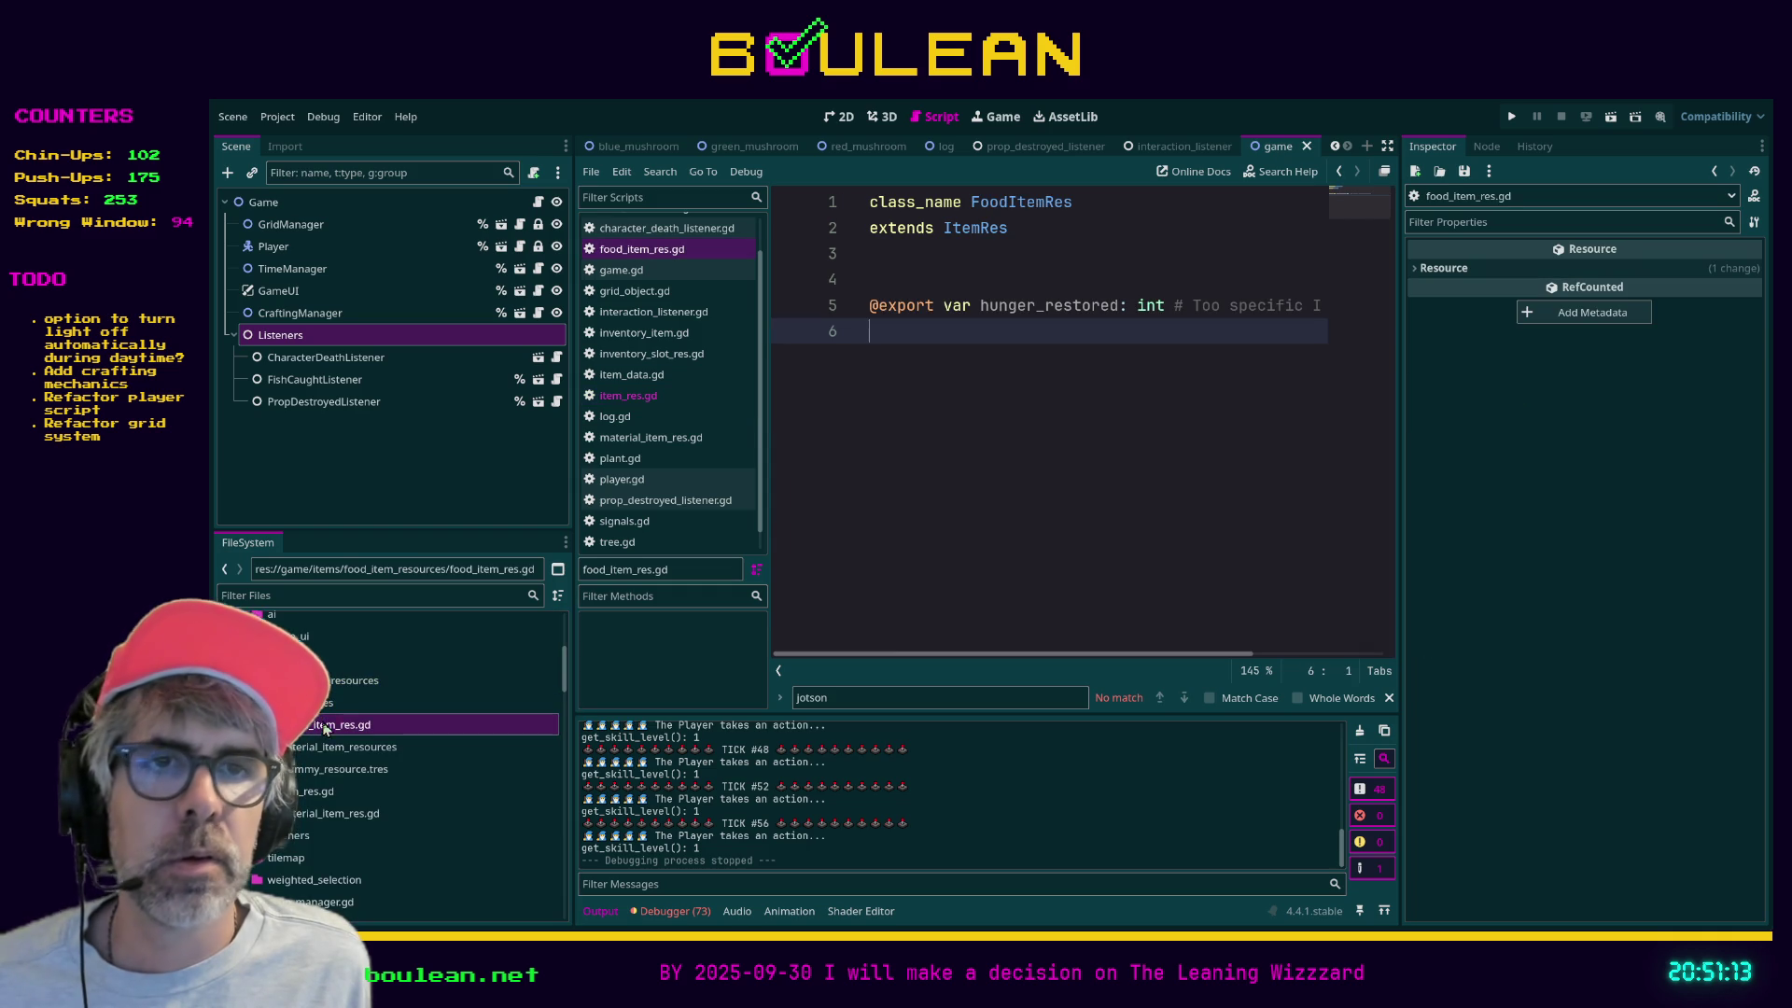
- Add a '### WHAT IS A FOOD ITEM? ##' header to food_item_res.gd and create a mushrooms folder
left_click(911, 280)
key("Return")
key("Return")
left_click(942, 280)
type("### WHAT IS A FOOD ITEM? ")
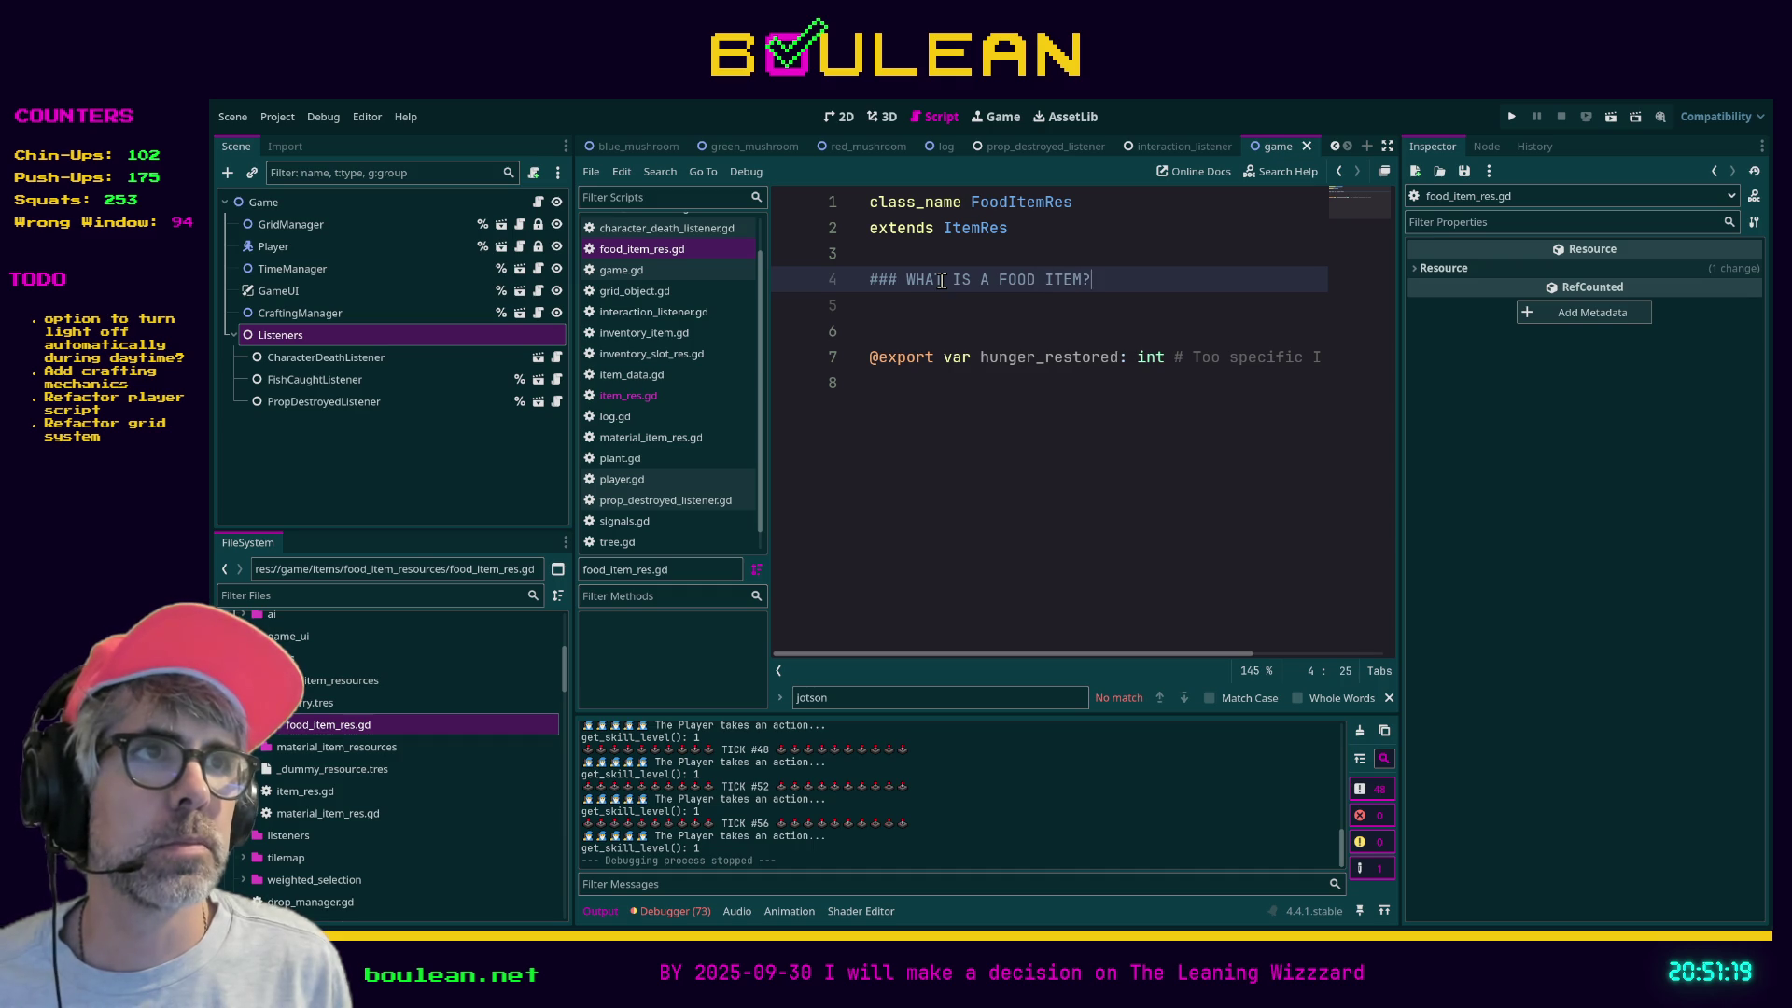
type("###")
key("Return")
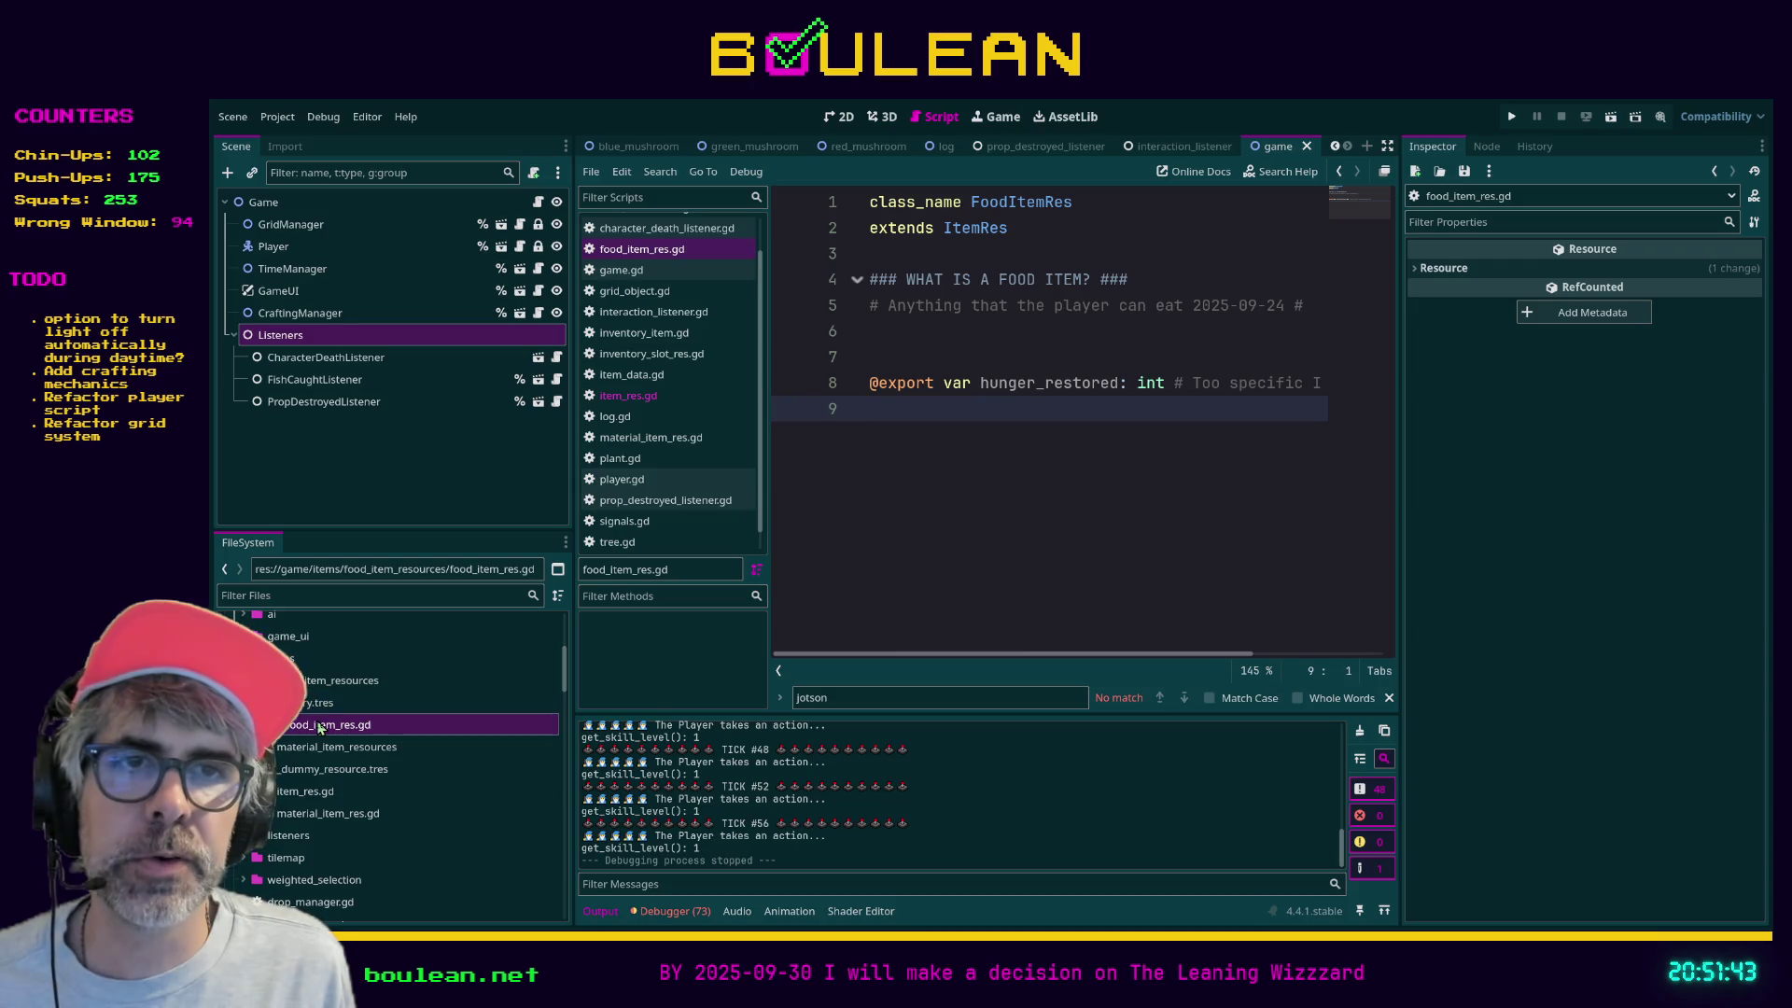
left_click(339, 680)
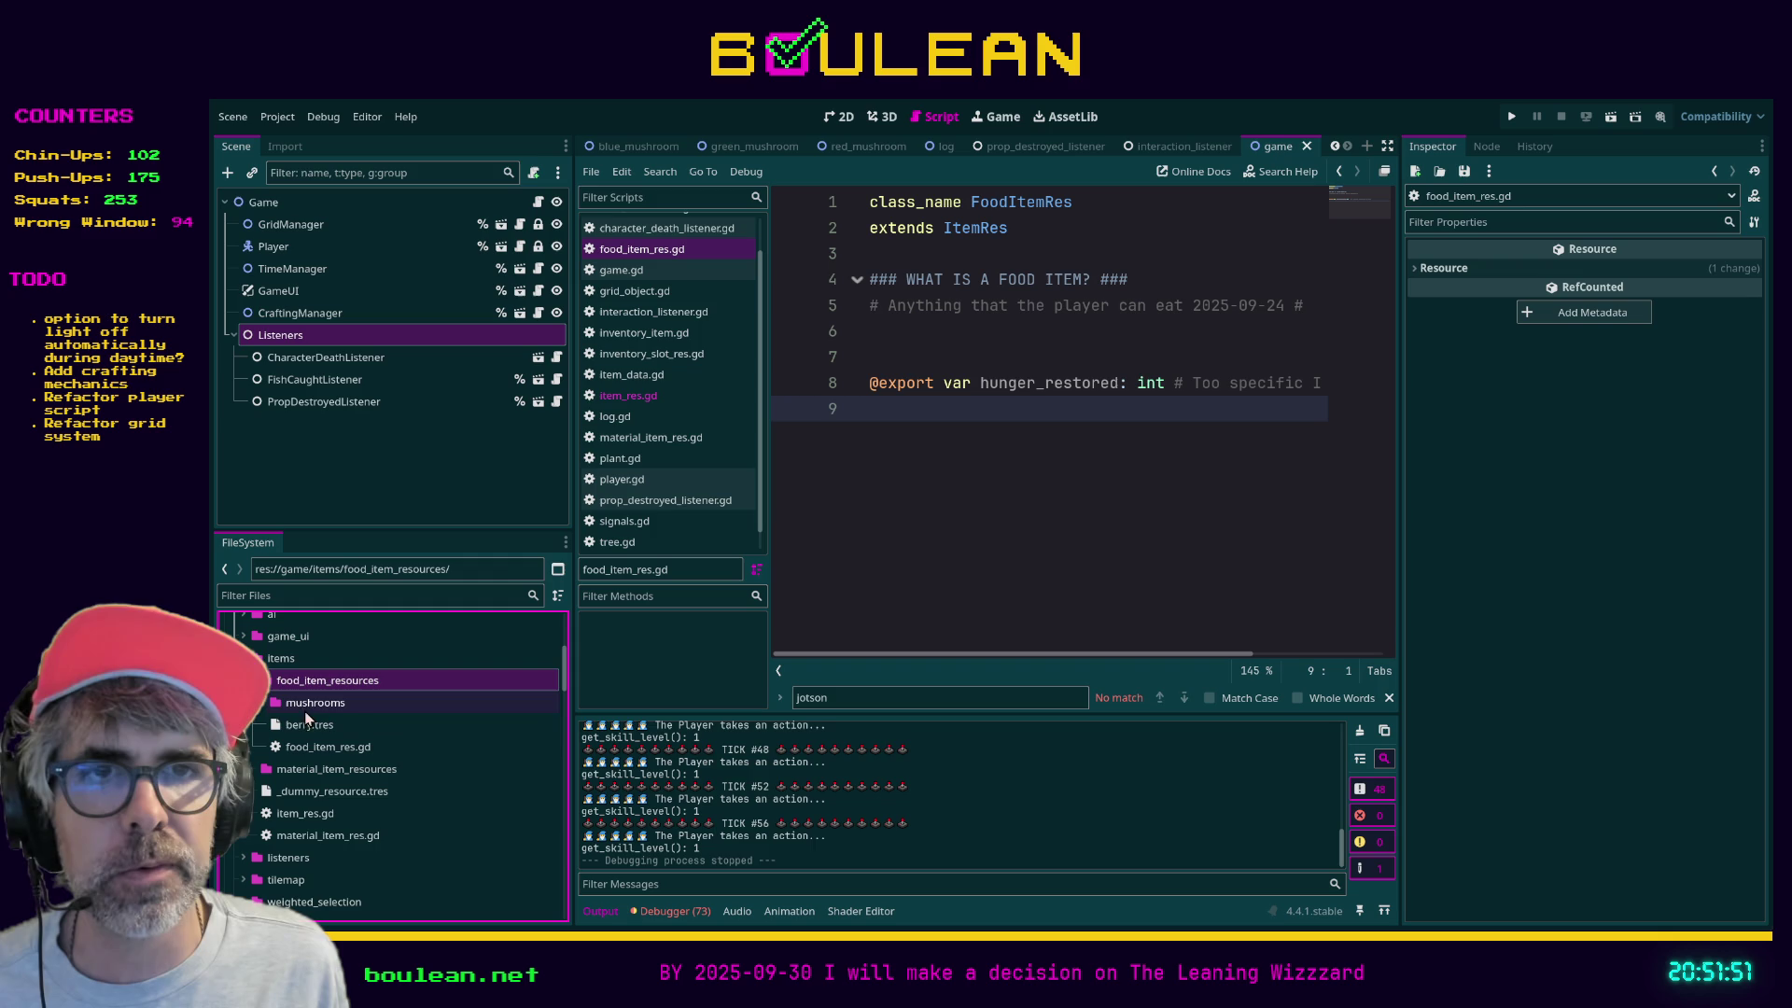
left_click(316, 706)
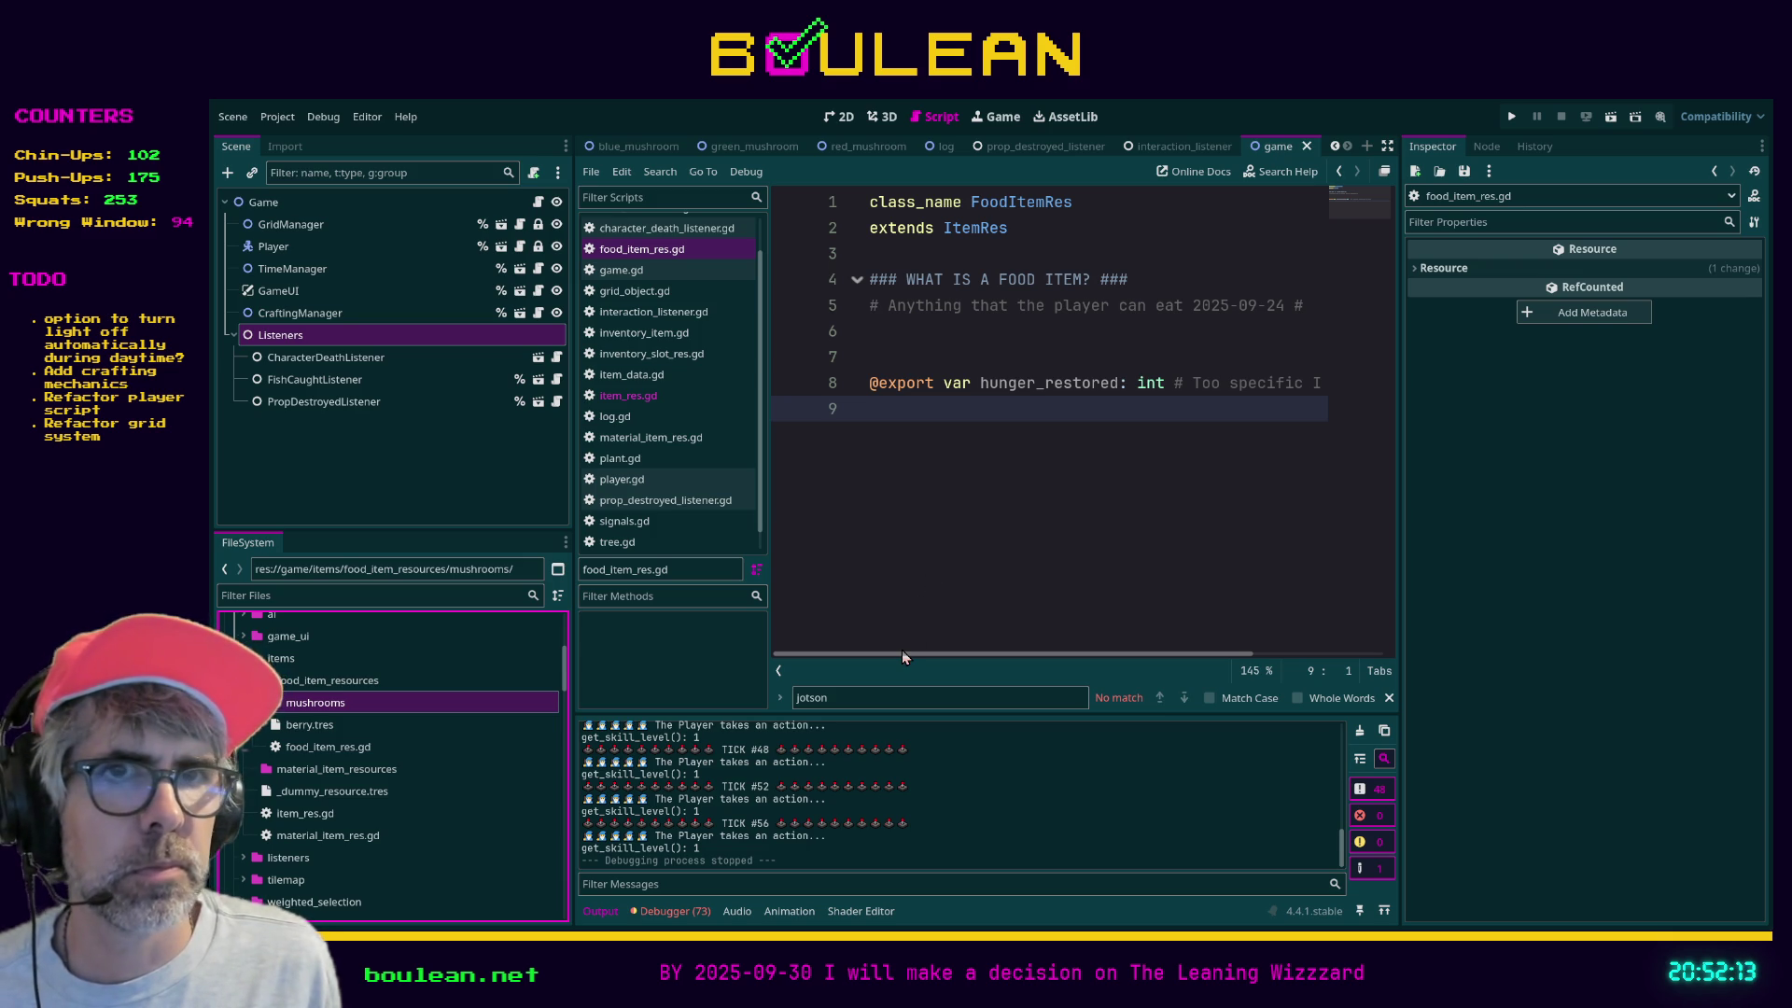
- Open mushroom_item_res.gd and change its base class to extend FoodItemRes
left_click(263, 708)
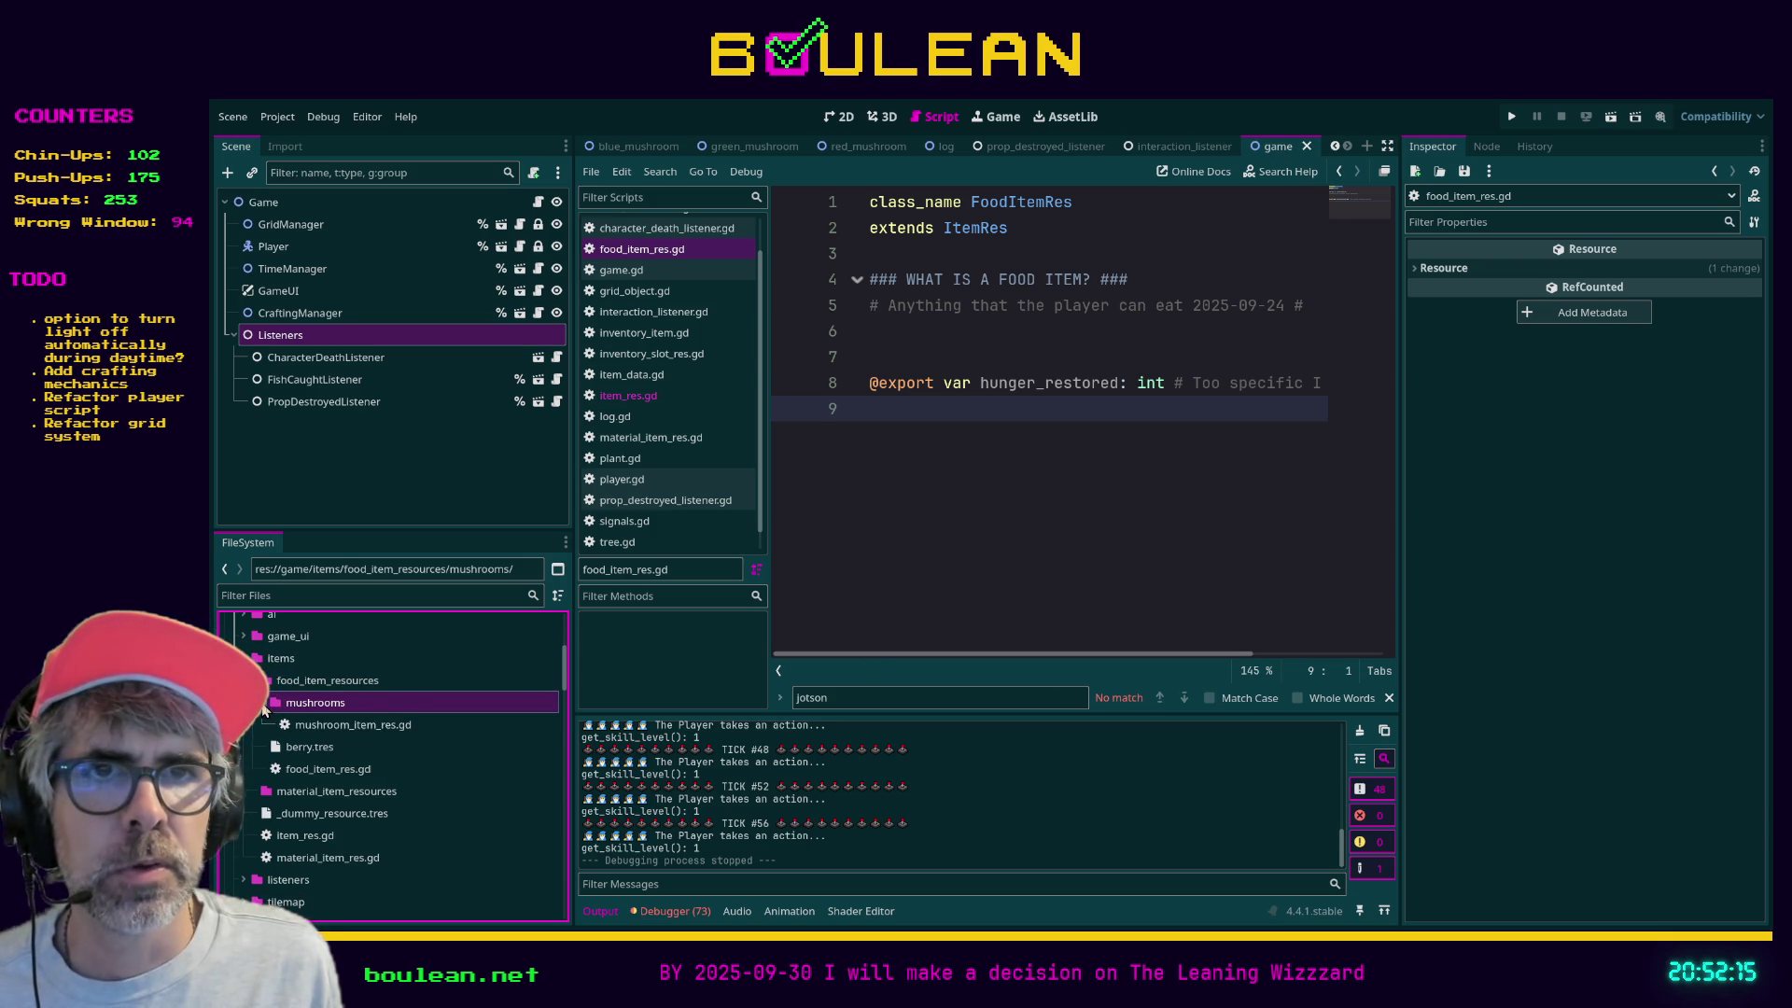
double_click(327, 730)
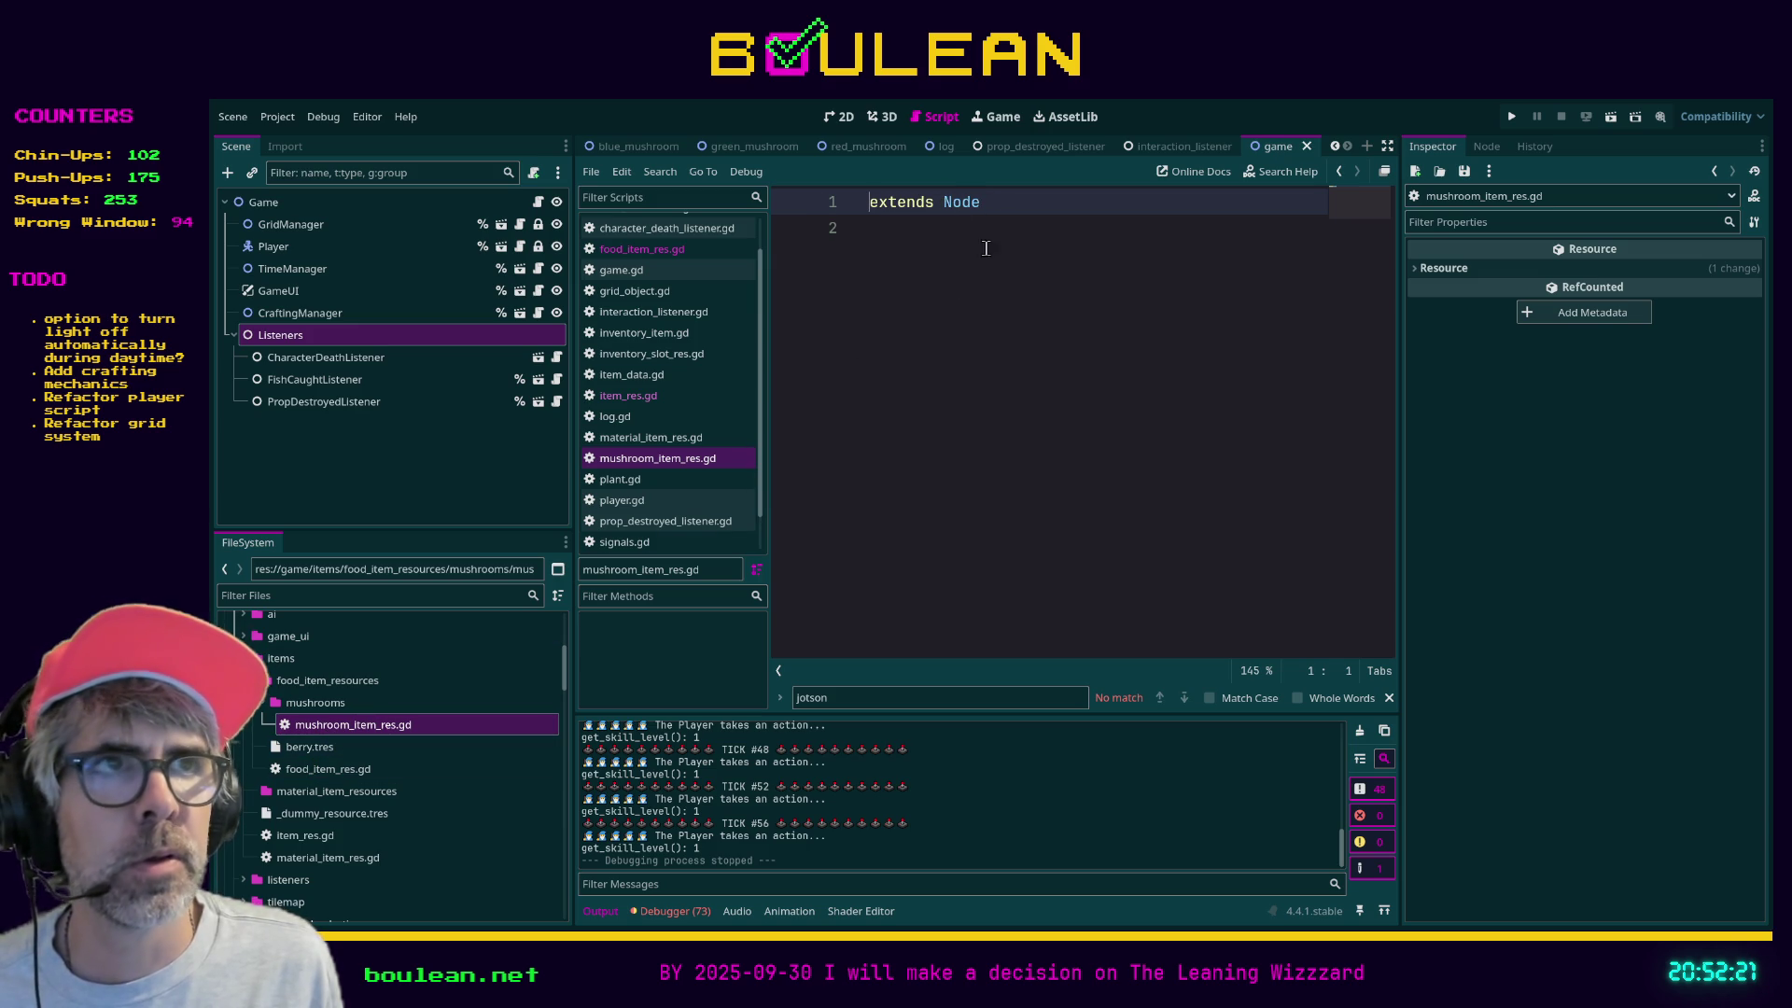
double_click(961, 201)
type("R")
key("Return")
key("Home")
key("Return")
key("End")
key("BackSpace")
key("BackSpace")
key("BackSpace")
type("Foo")
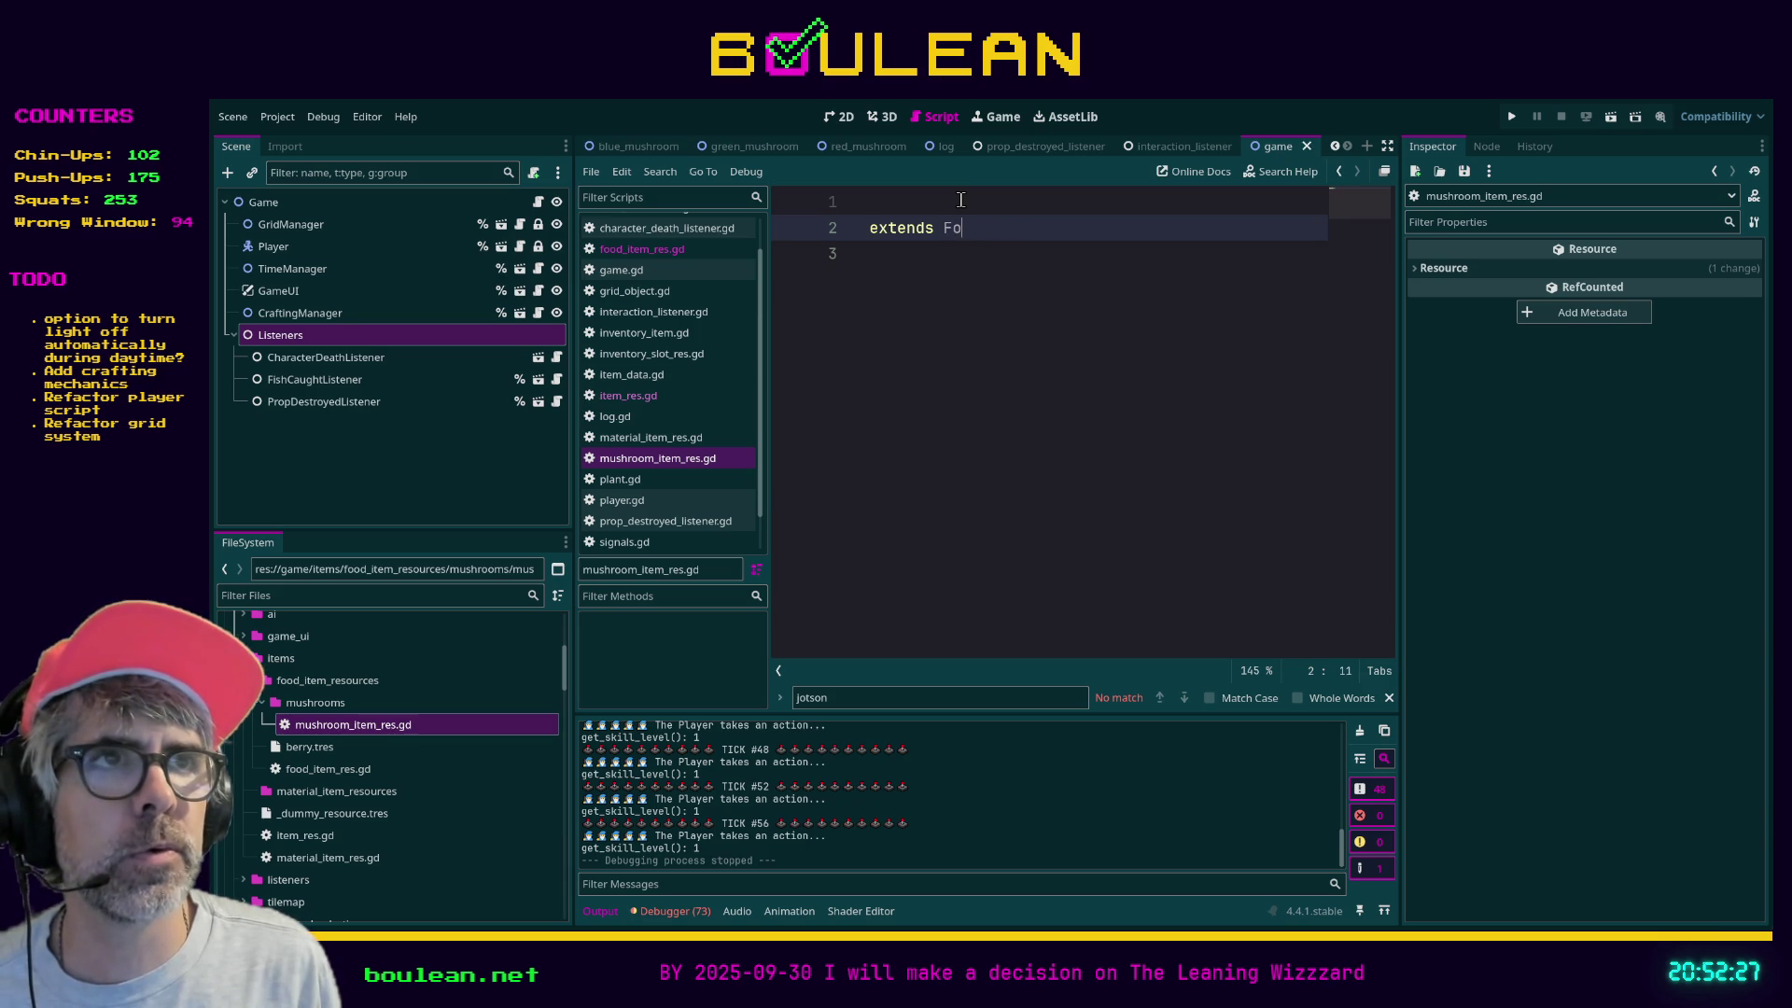
key("Return")
- Declare class_name MushroomRes on the first line and save the script
key("Up")
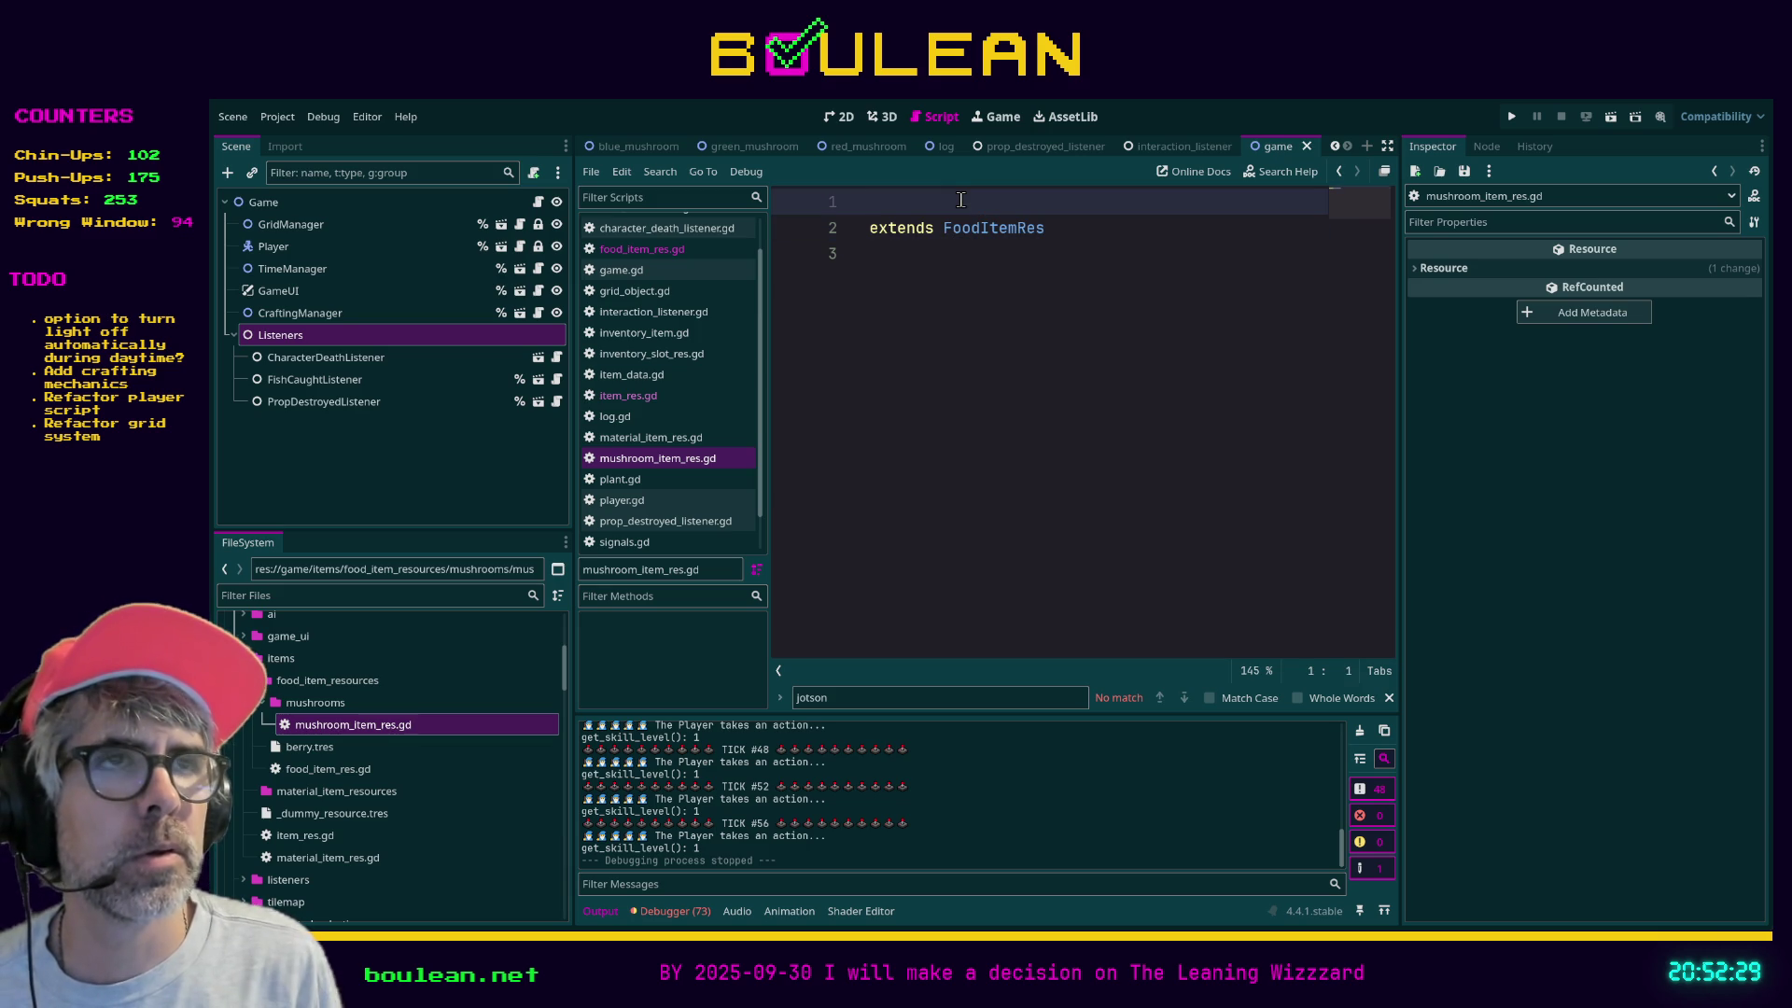
type("class_name M")
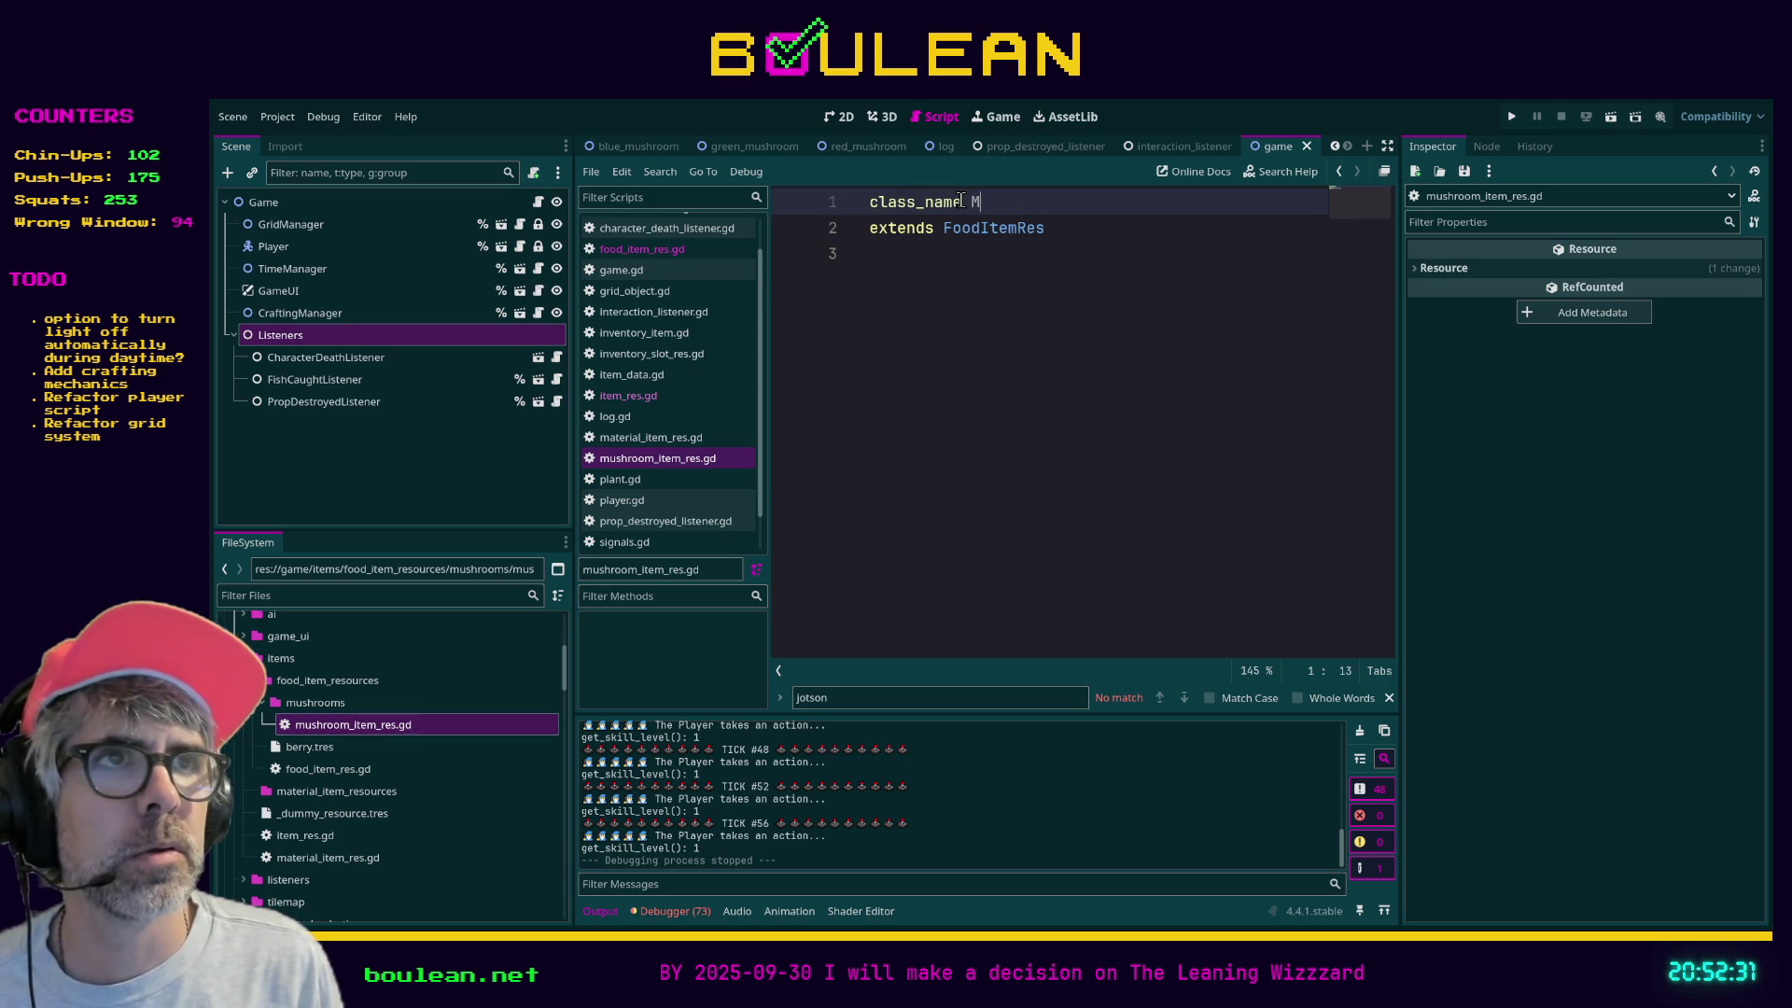
type("ushroom Resource")
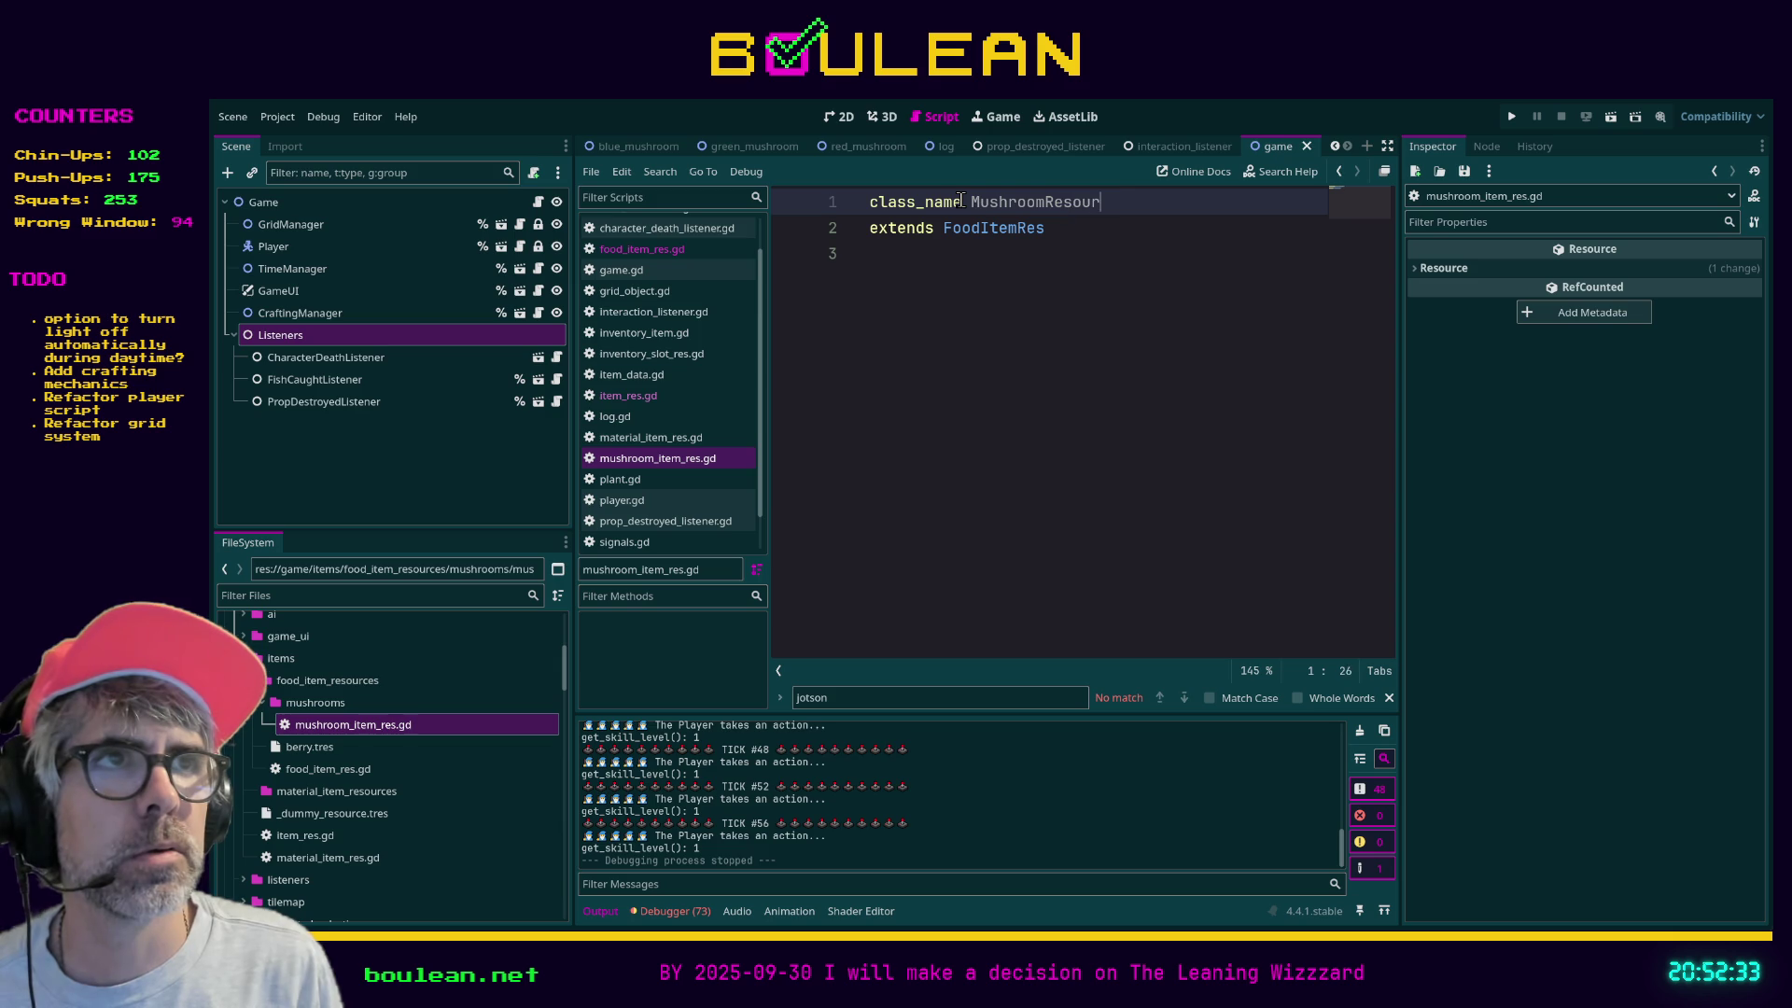
key("BackSpace")
key("BackSpace")
key("BackSpace")
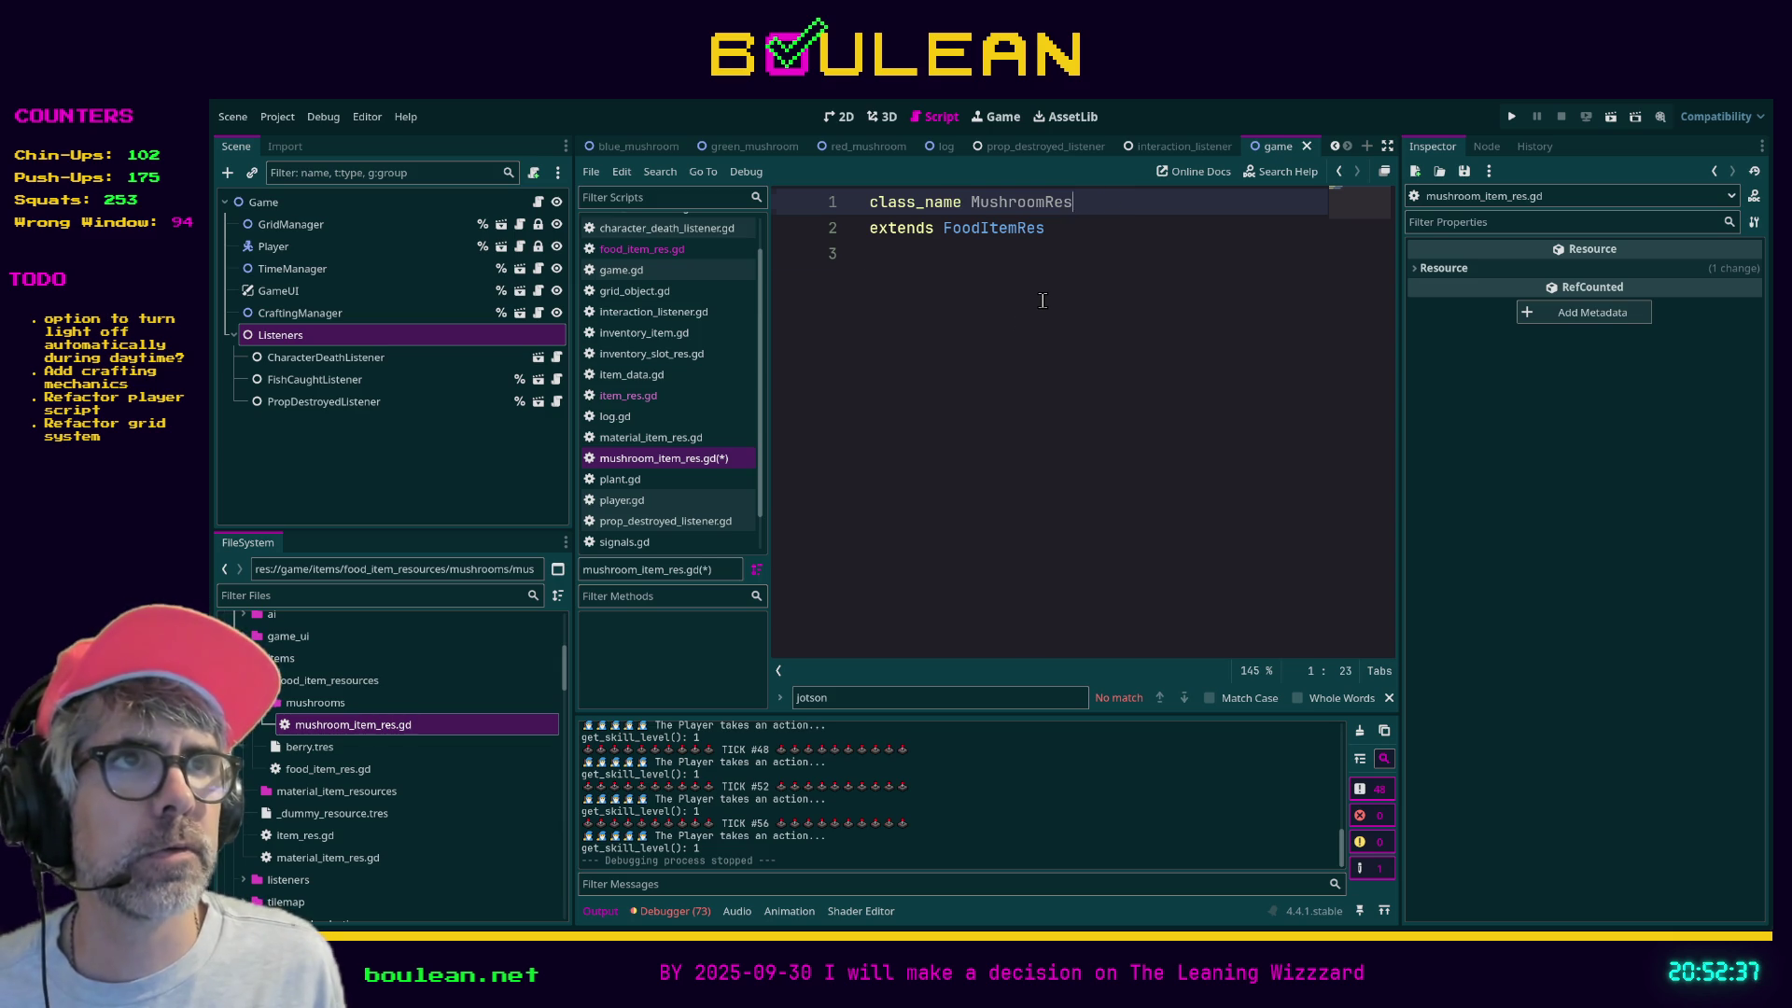
left_click(1042, 300)
key("ctrl+s")
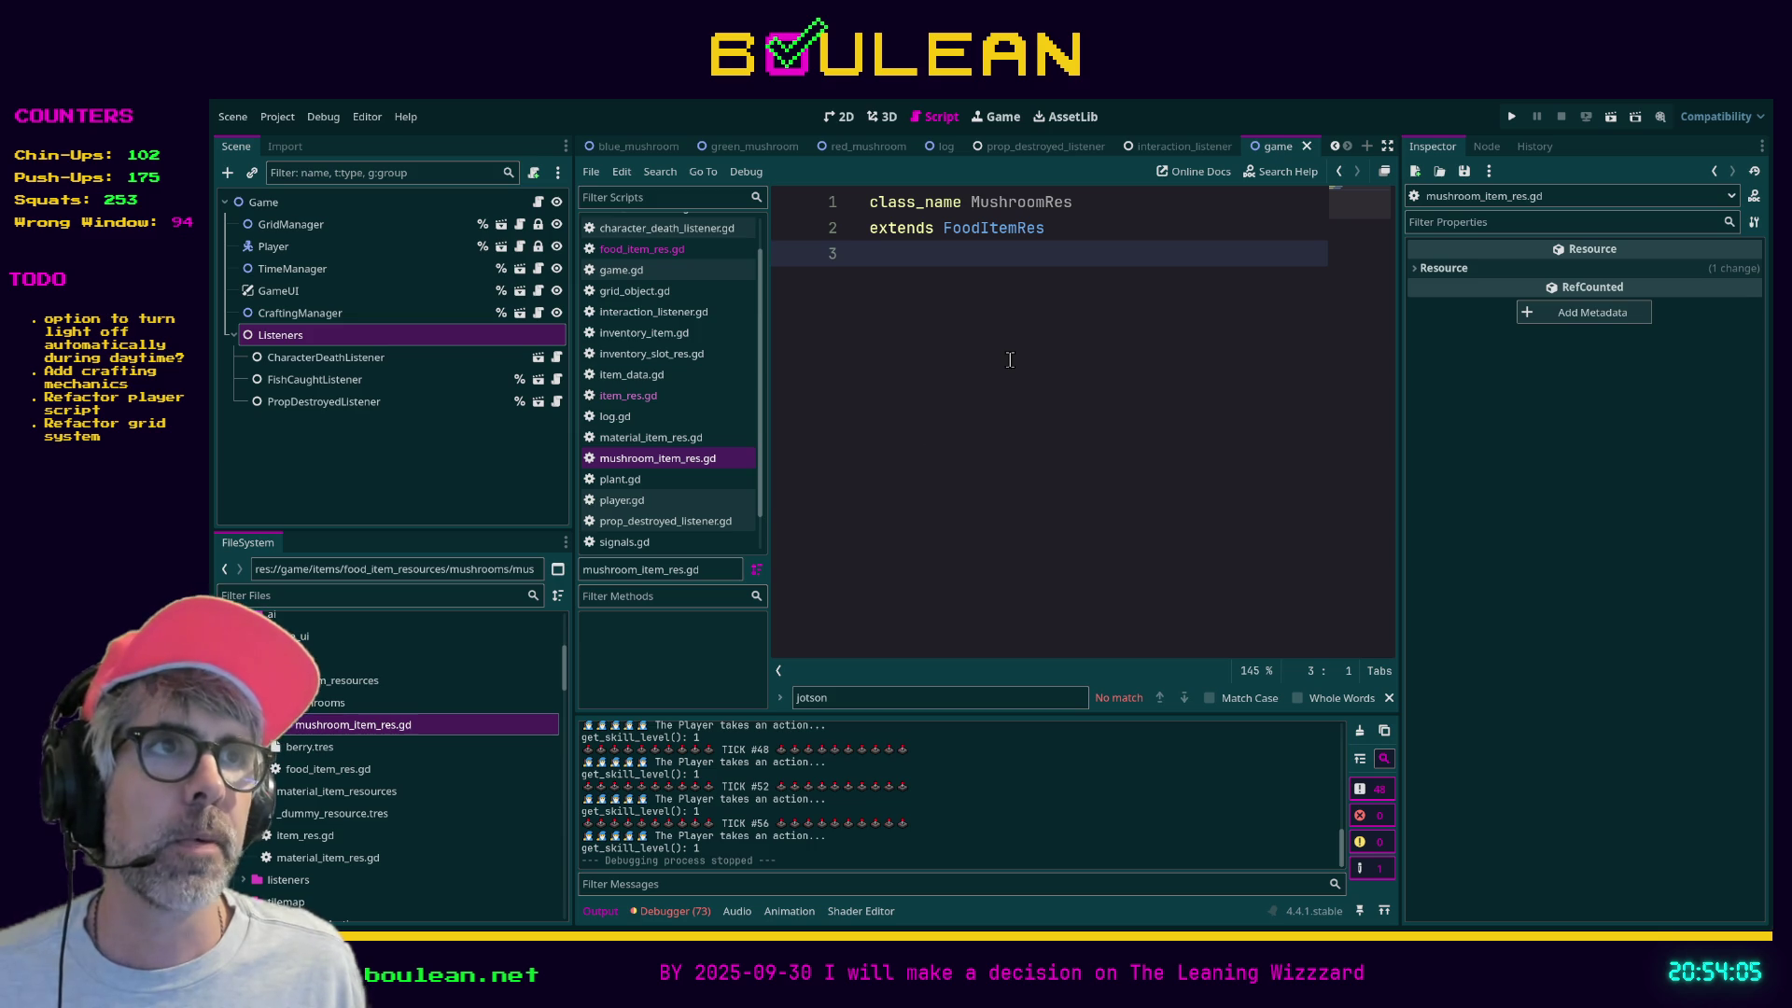
left_click(433, 702)
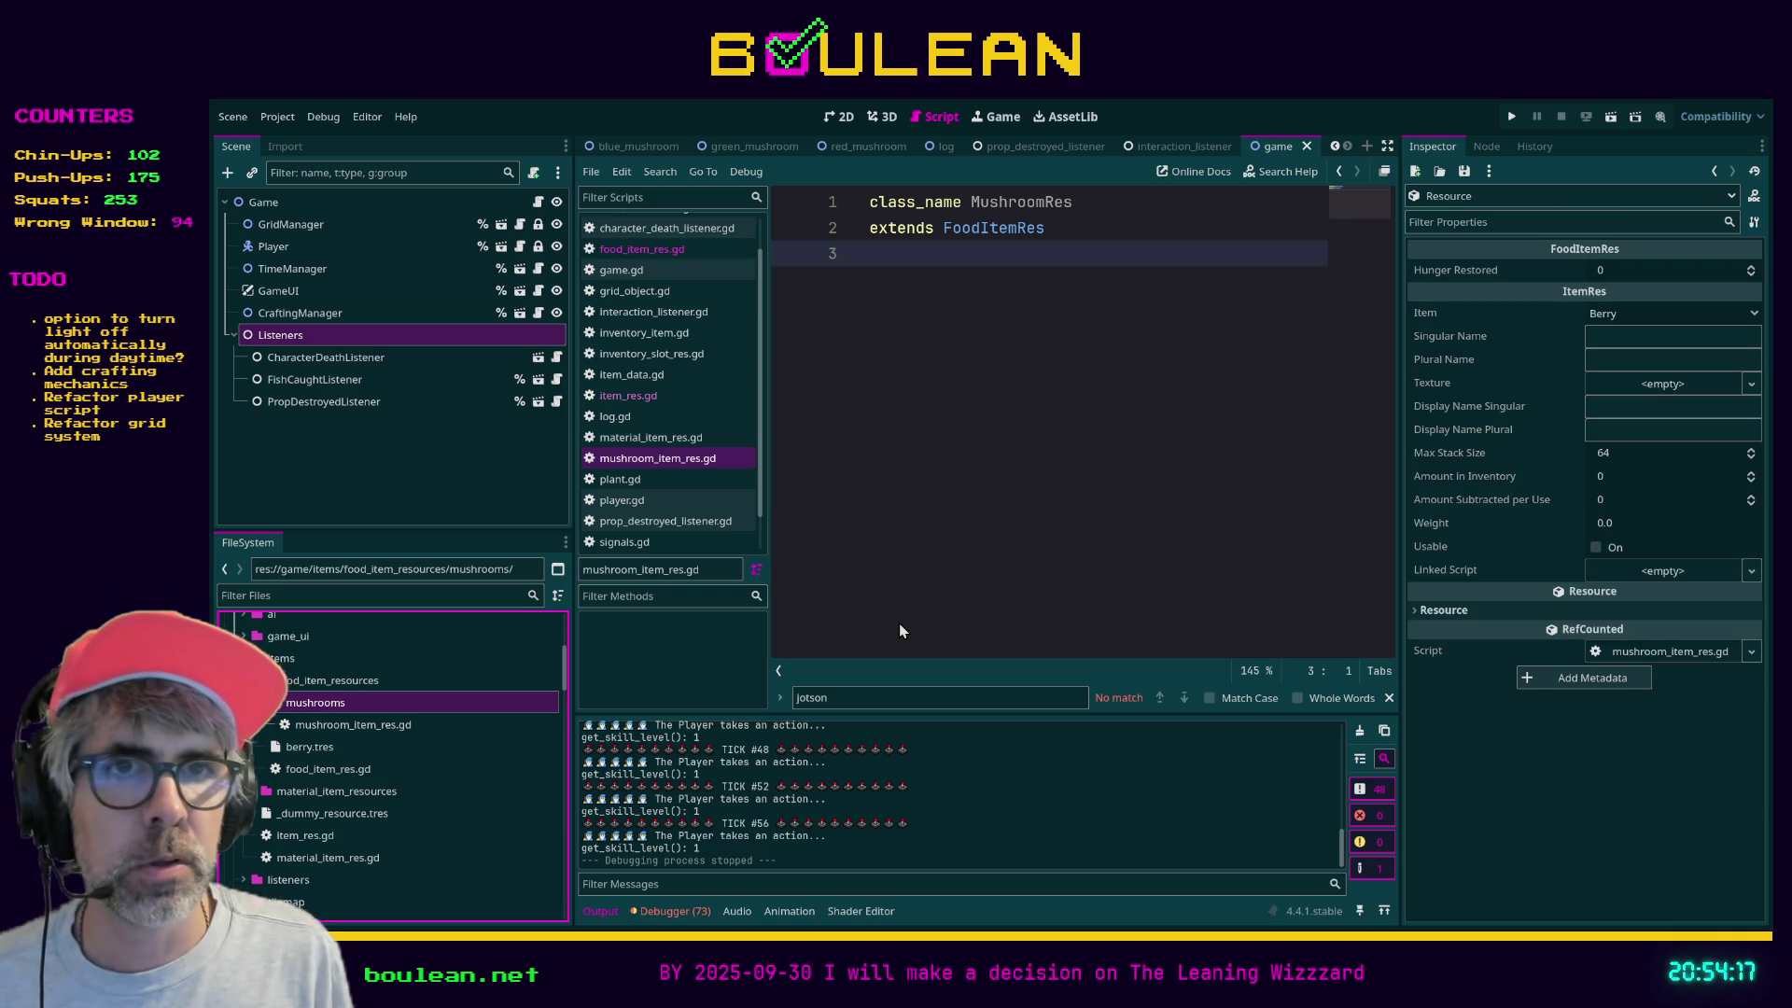
- Create green_mushroom.tres, red_mushroom.tres and blue_mushroom.tres as MushroomRes resources in mushrooms
left_click(405, 724)
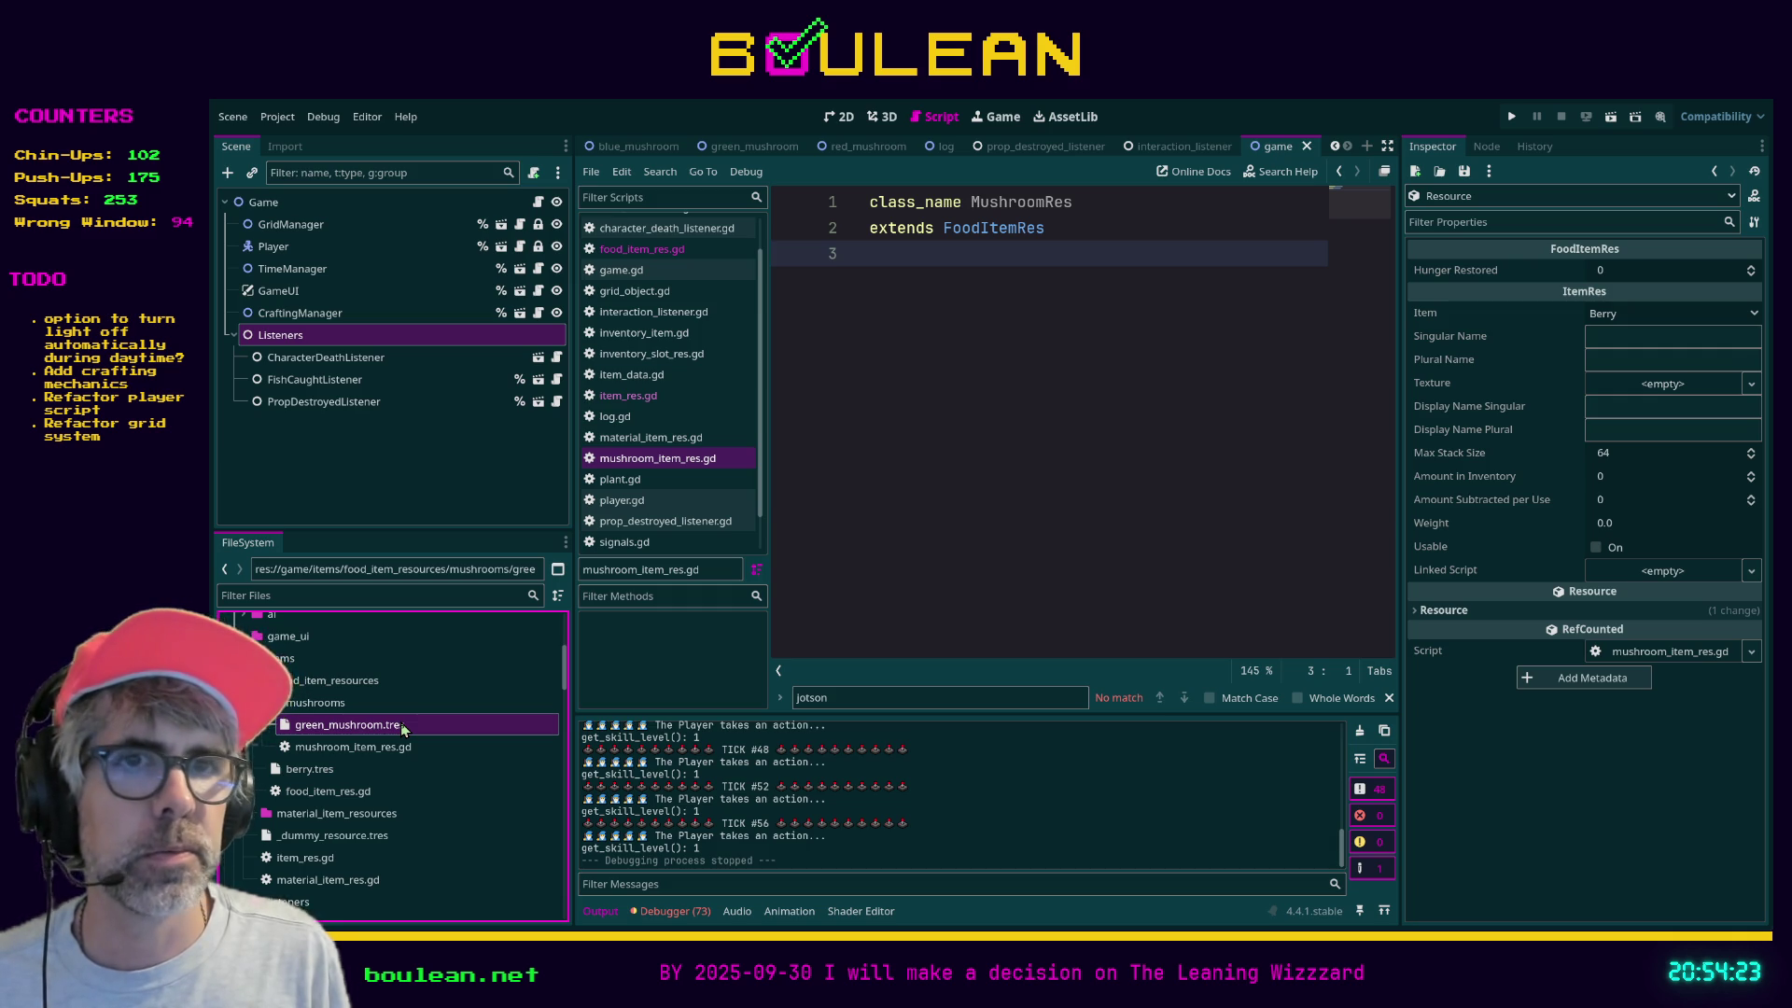
left_click(344, 771)
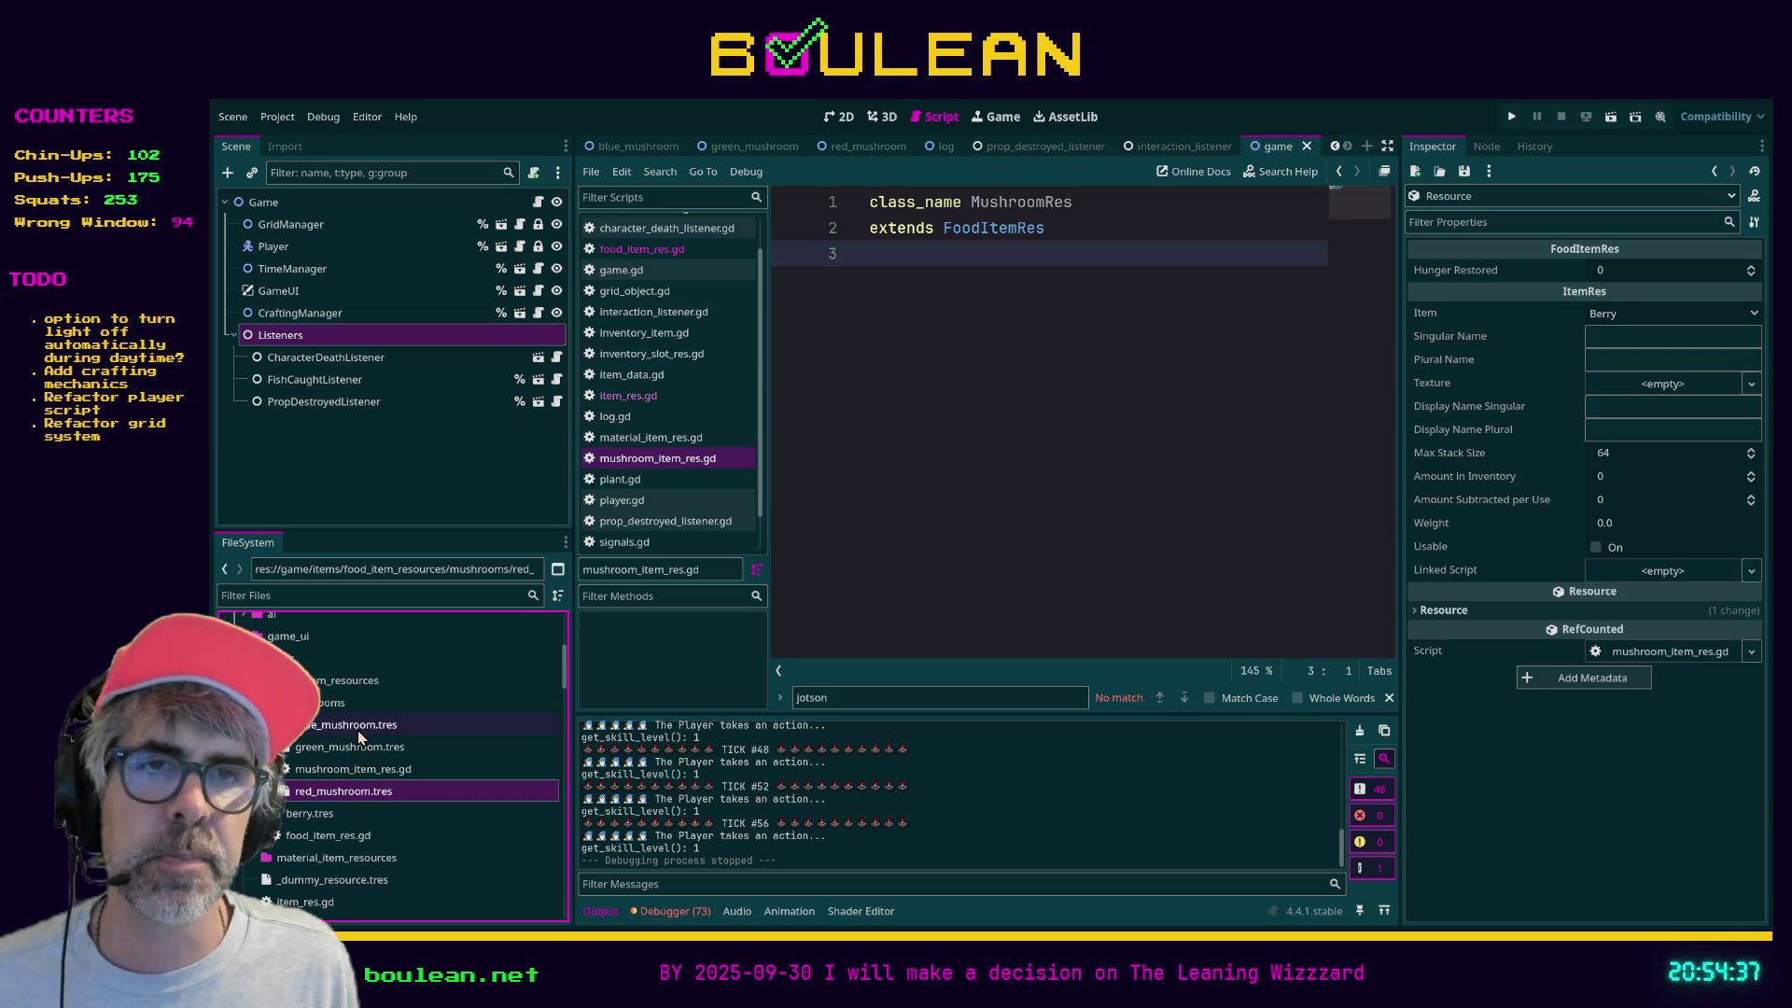
left_click(357, 726)
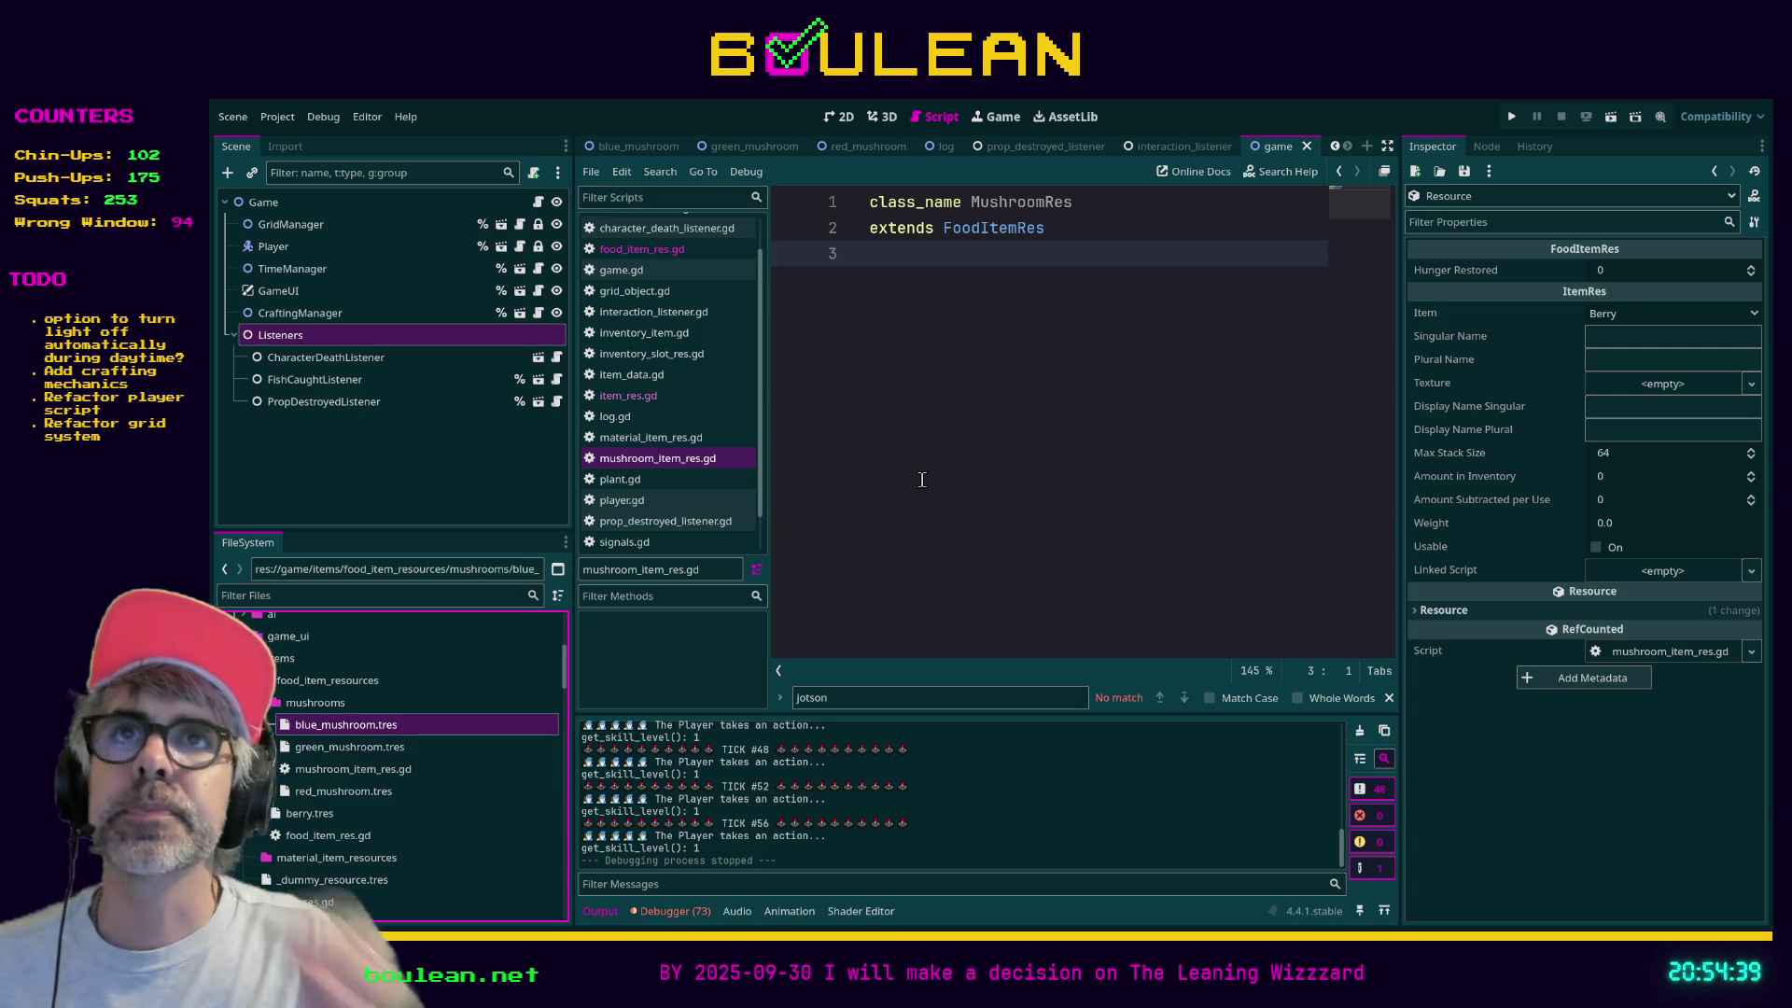